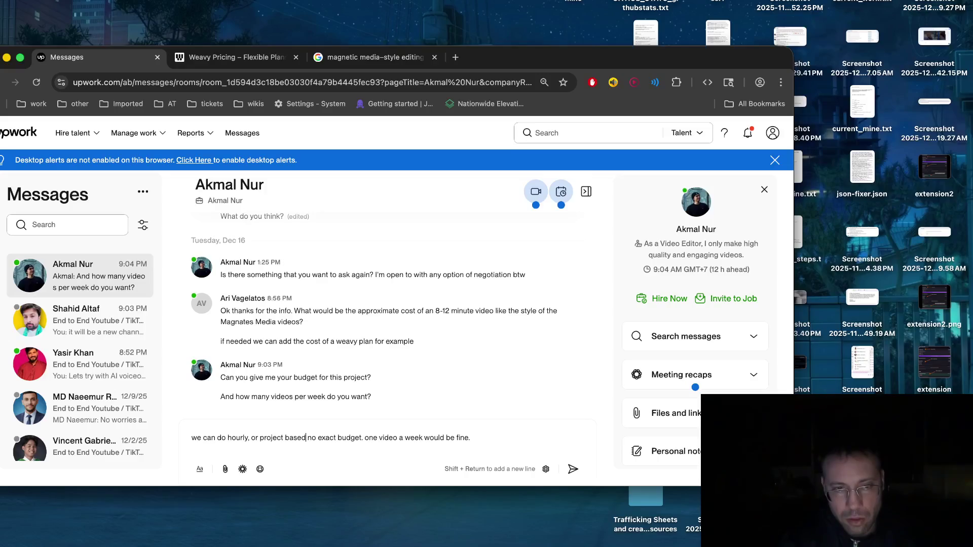
key("BackSpace")
key("BackSpace")
key("BackSpace")
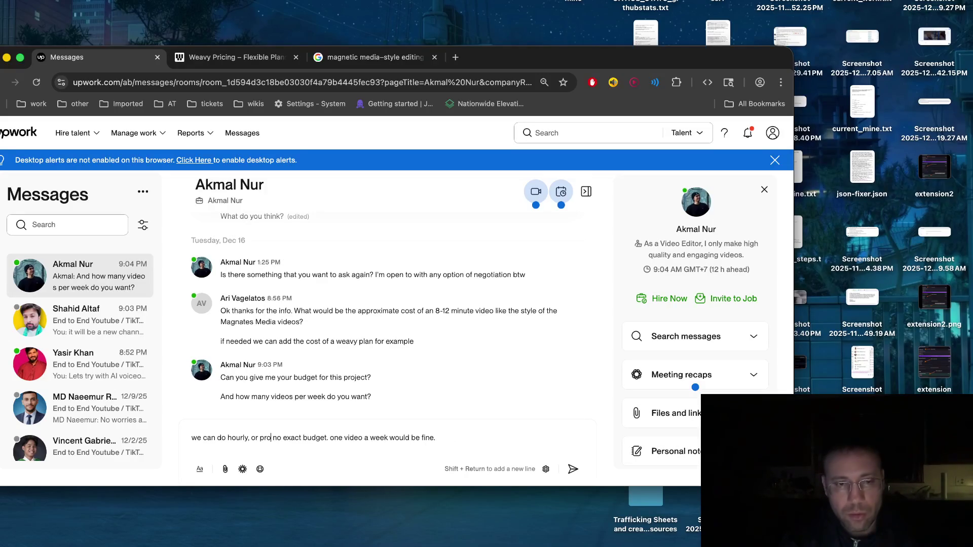
- Send the reply offering hourly or per-project pay and noting the unknown time to create a video
type("per project if")
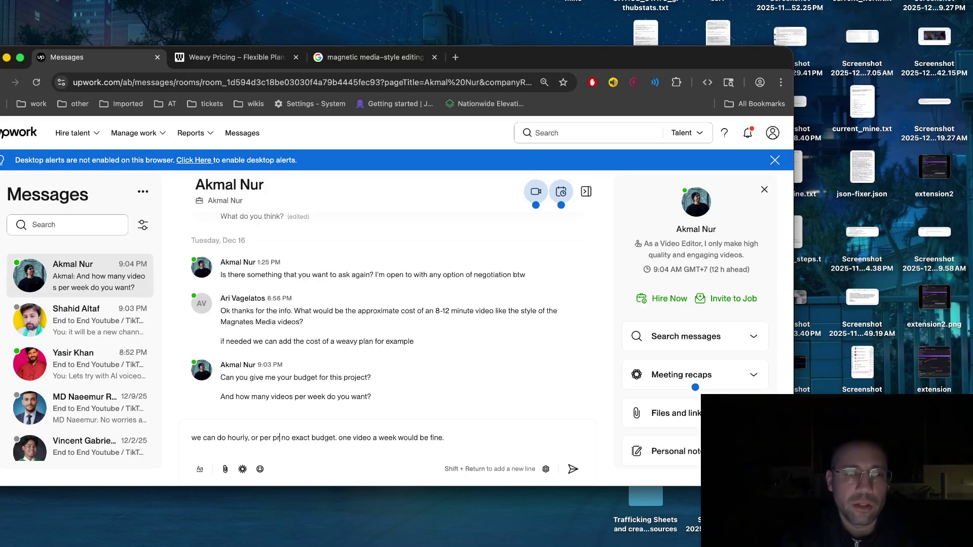
type(" you prefer.")
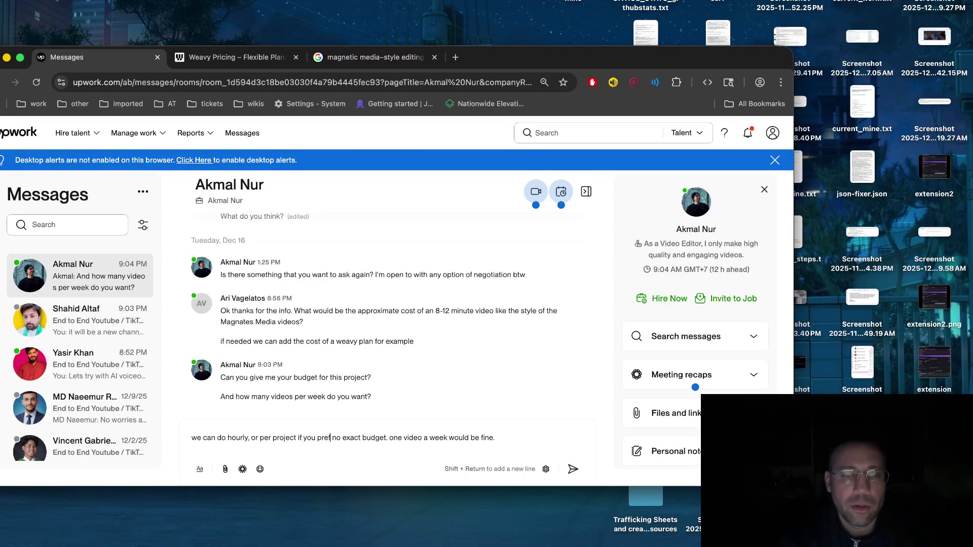
left_click(396, 437)
key("BackSpace")
type(", i dont")
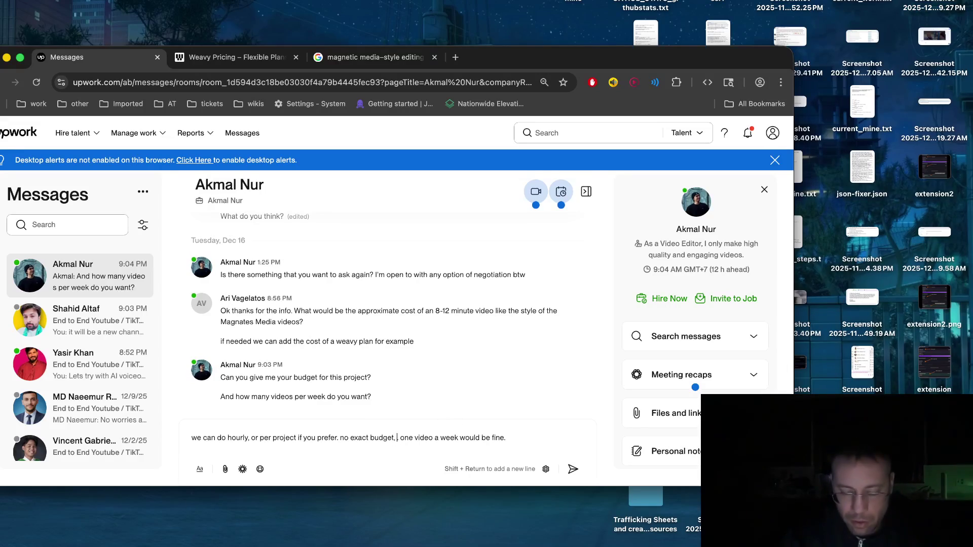
type(" know how long it")
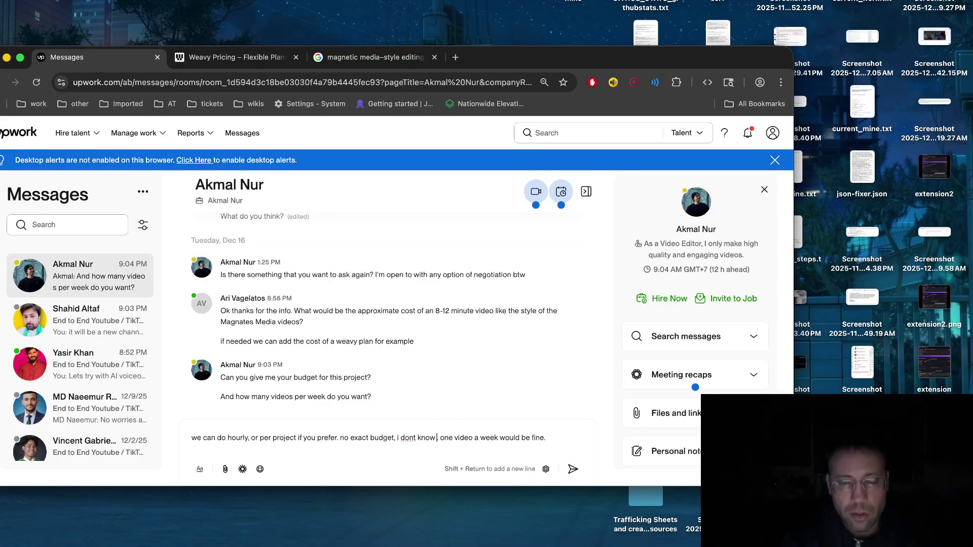
type(" takes to cre")
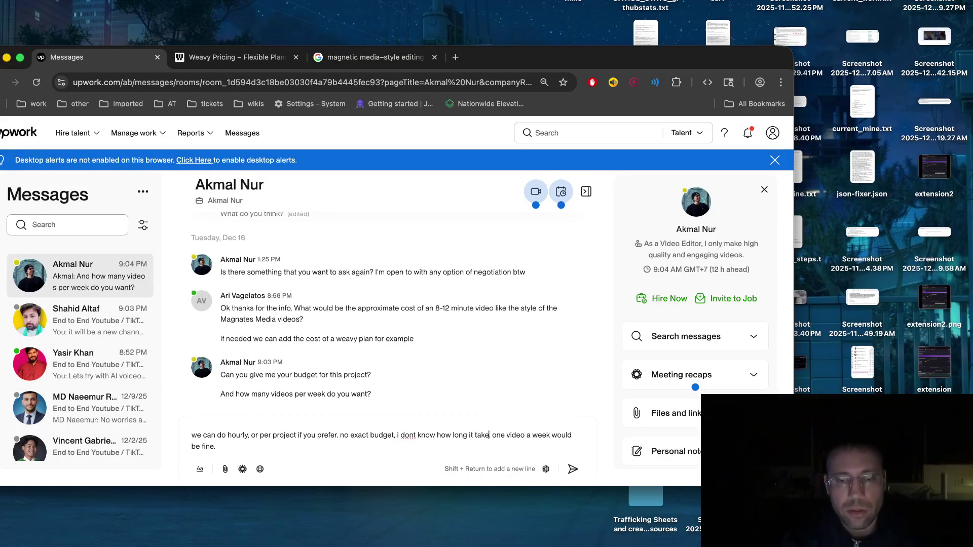
type("ate .")
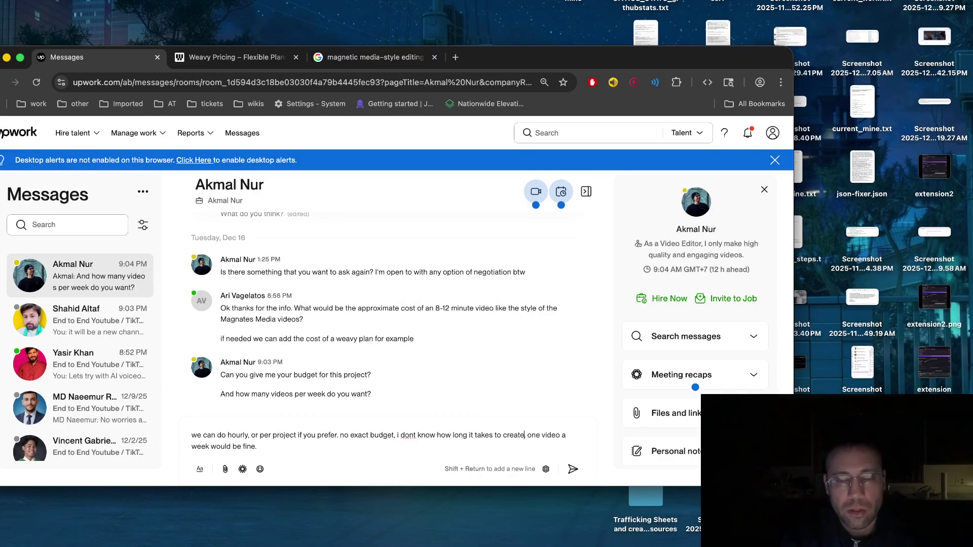
type(" a video")
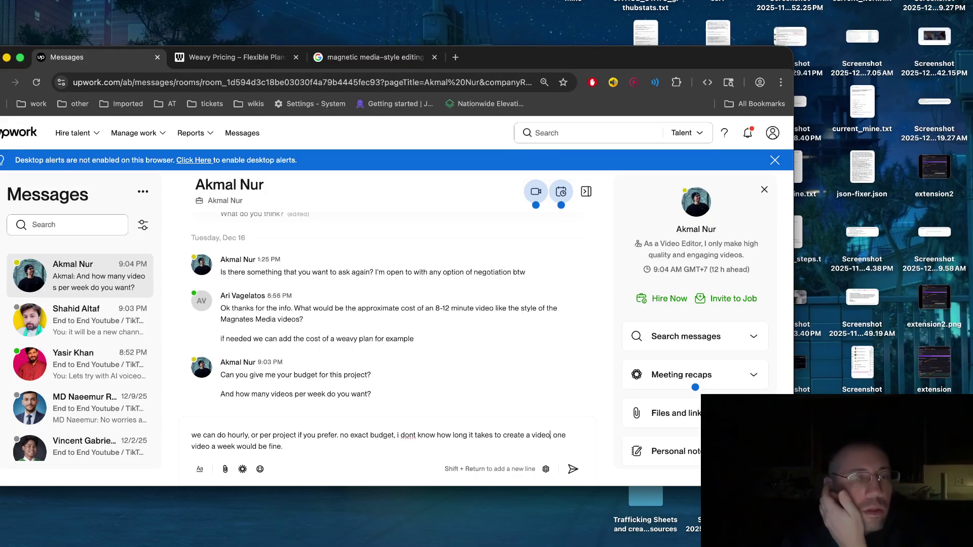
type(".")
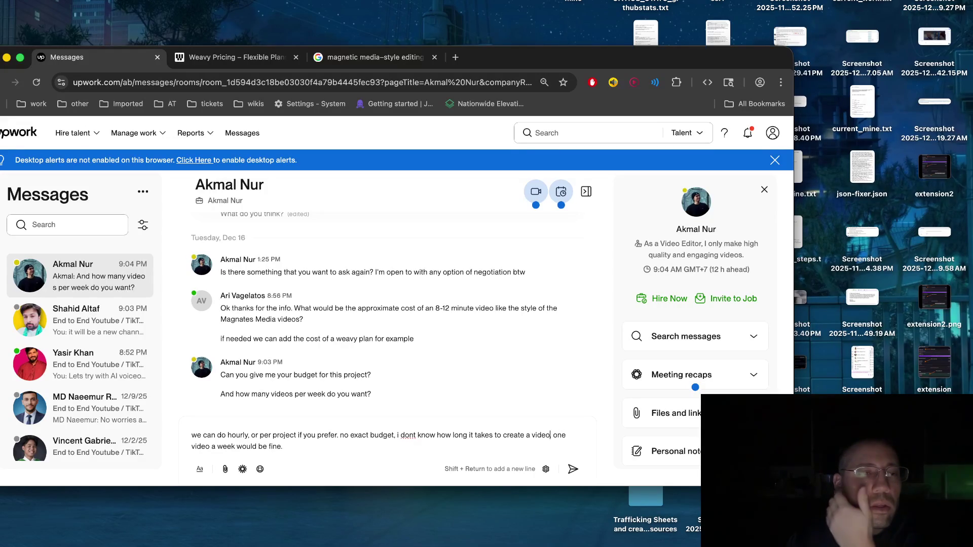
key("Return")
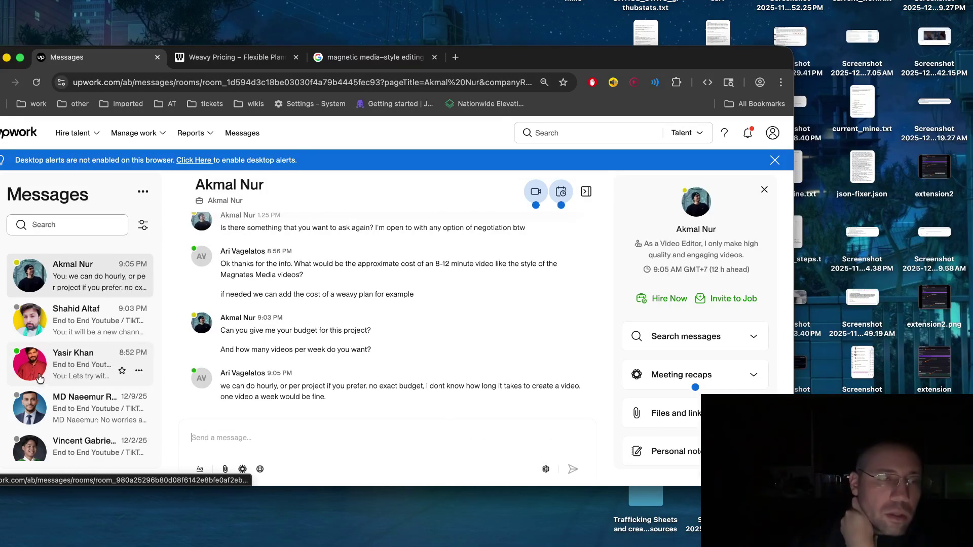
left_click(79, 358)
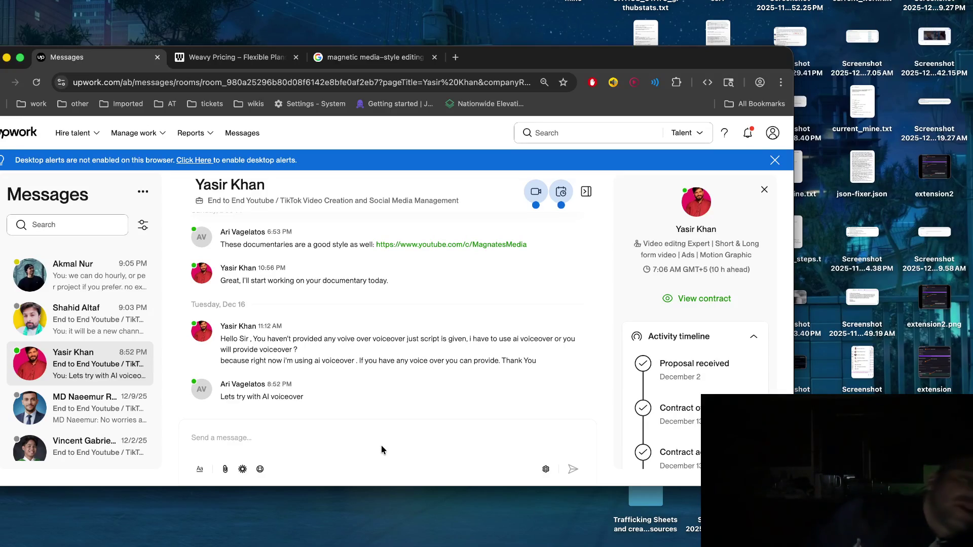
- Open the conversation with the YouTube editor quoting about $200 per video
mouse_move(261, 391)
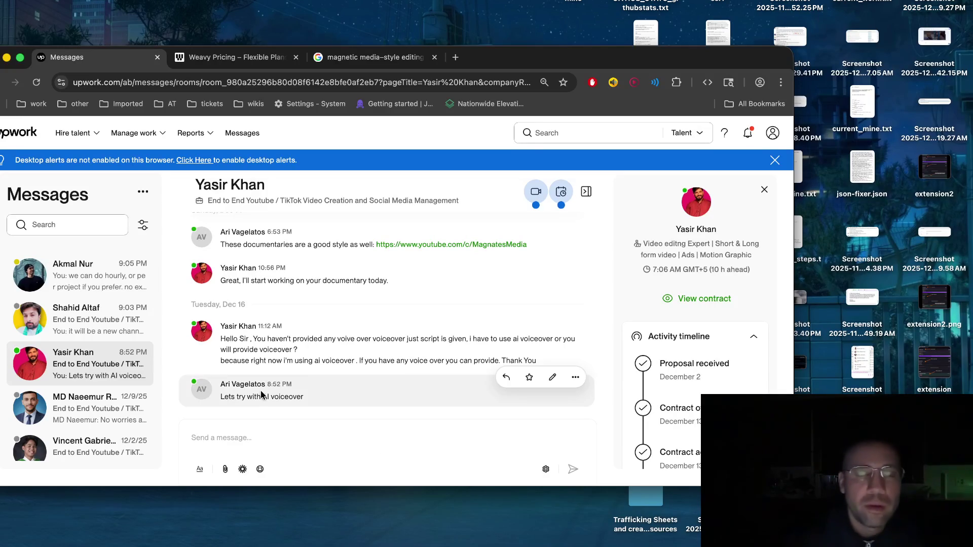
left_click(75, 321)
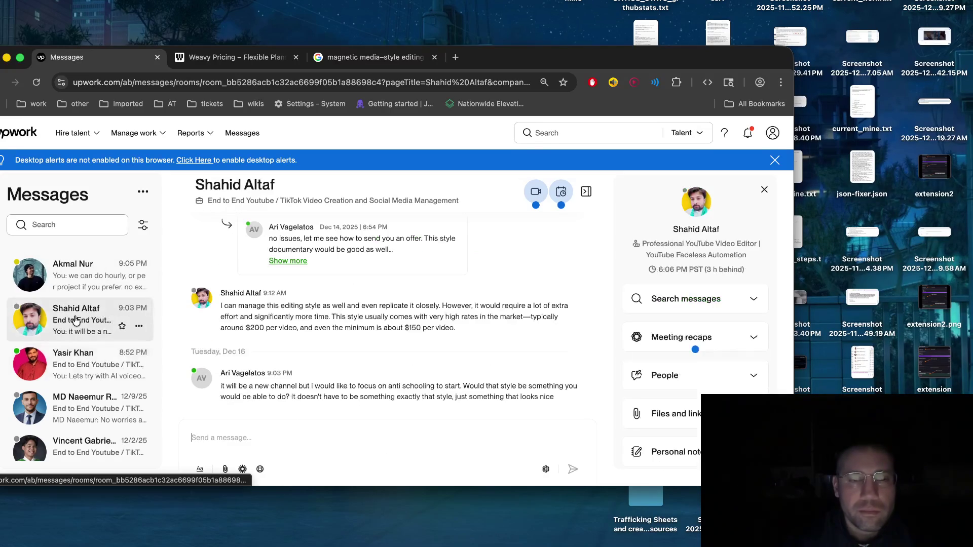
- Copy the sentence saying it needn't be exactly that style
mouse_move(300, 405)
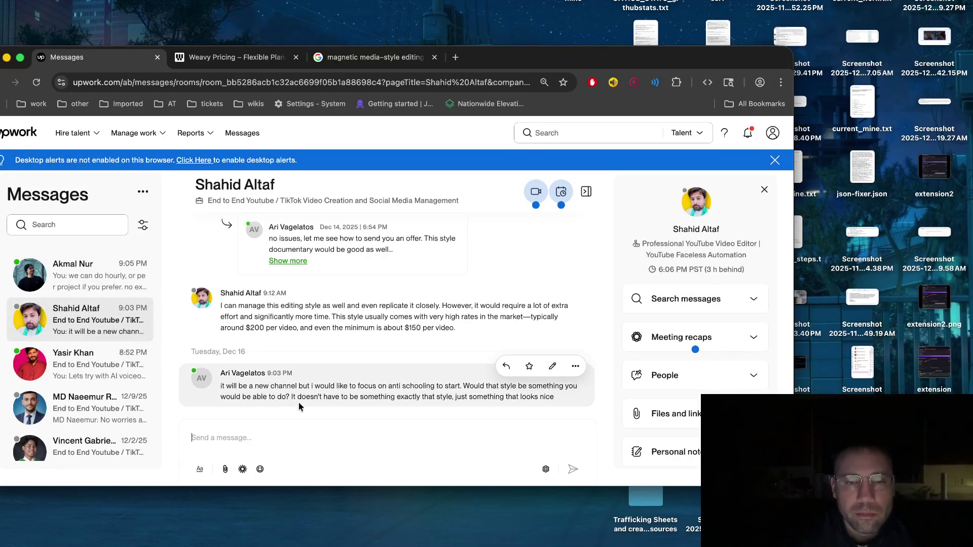
left_click_drag(290, 397, 552, 397)
right_click(538, 397)
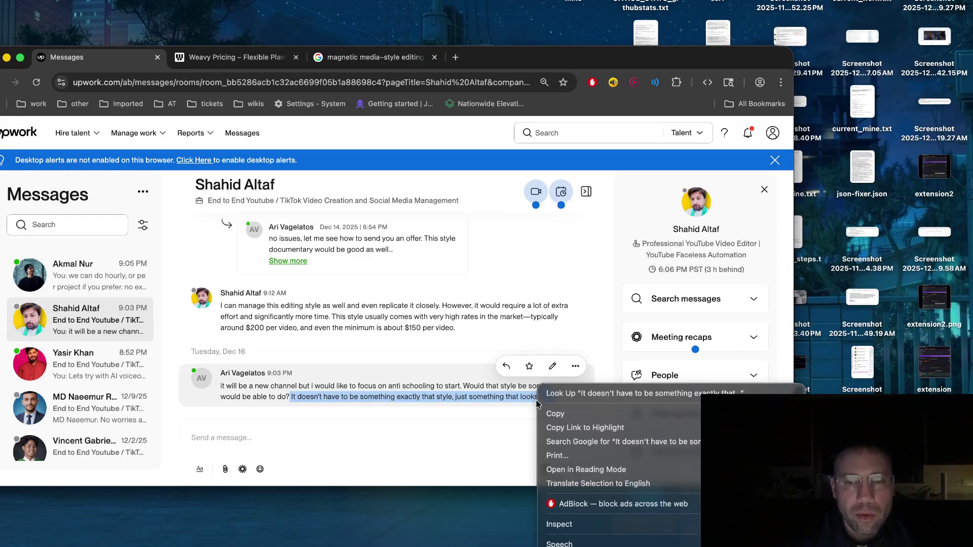
left_click(556, 414)
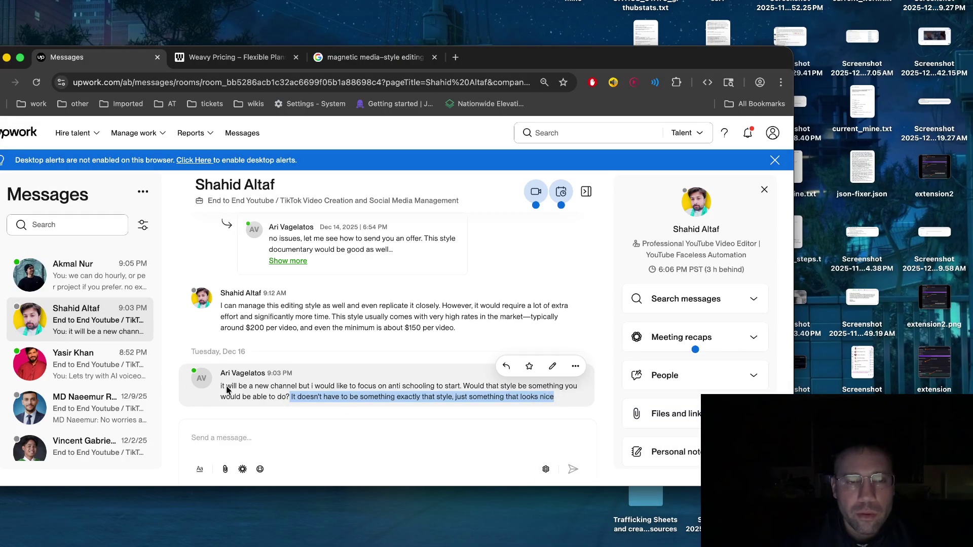
- Paste it into the AI-voiceover editor's chat, insert MagnatesMedia before 'style', and send it
left_click(89, 365)
right_click(279, 439)
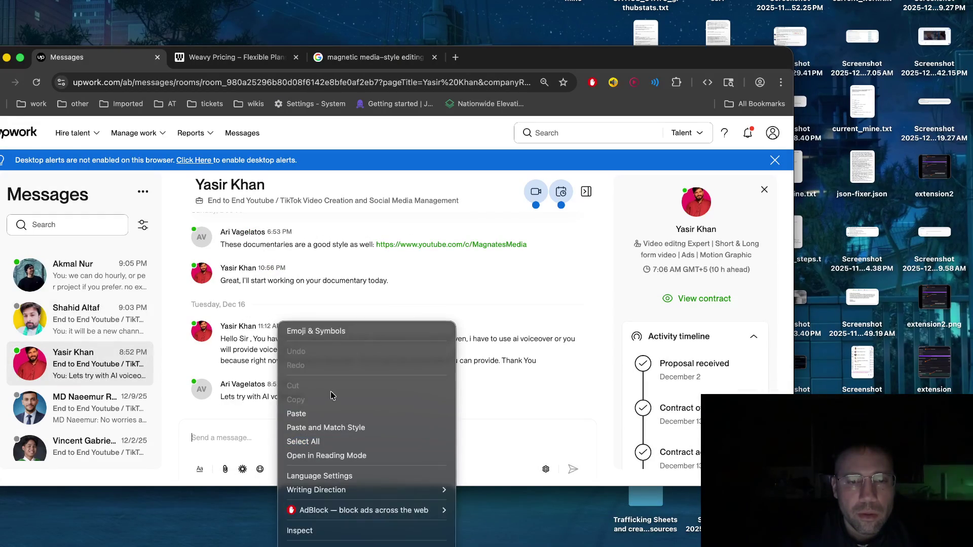
left_click(320, 414)
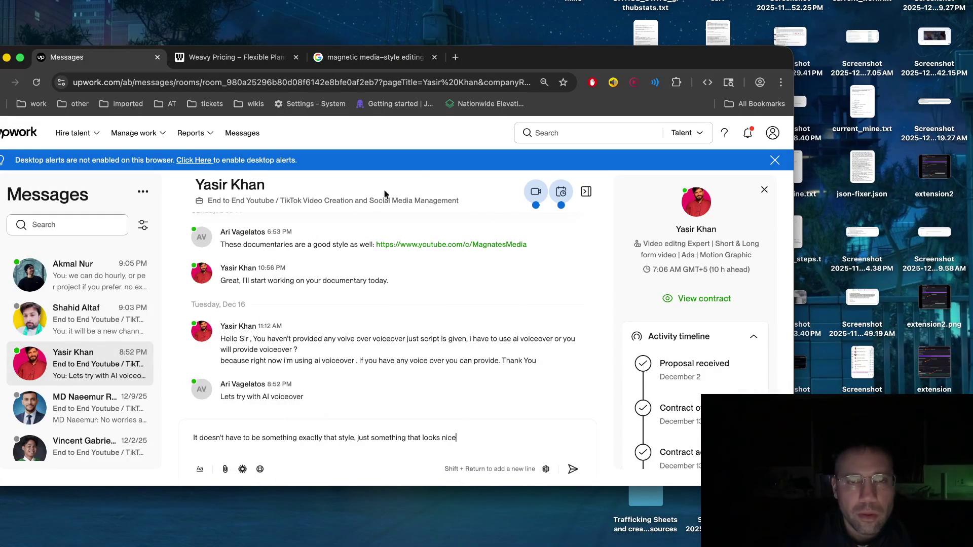
scroll(332, 259, "up", 2)
left_click_drag(530, 303, 478, 303)
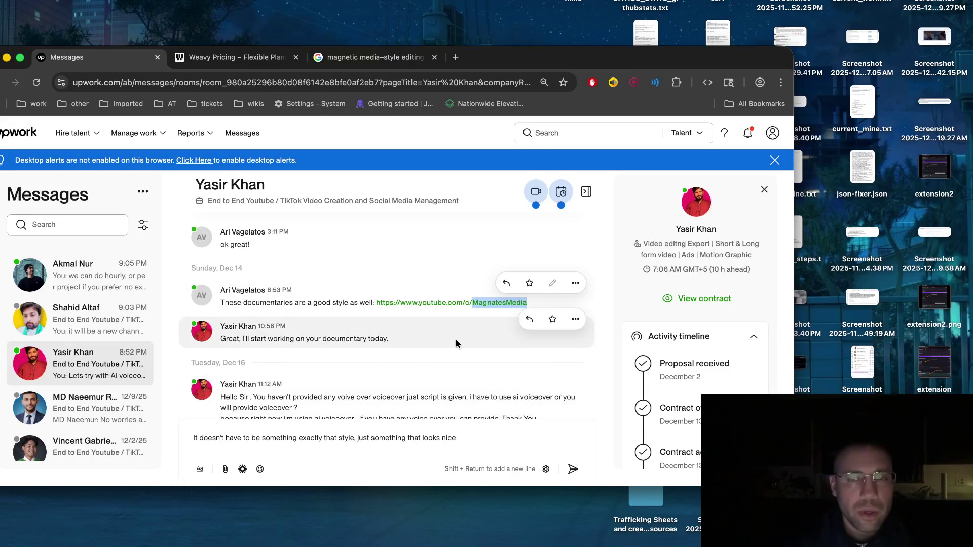
scroll(456, 342, "down", 2)
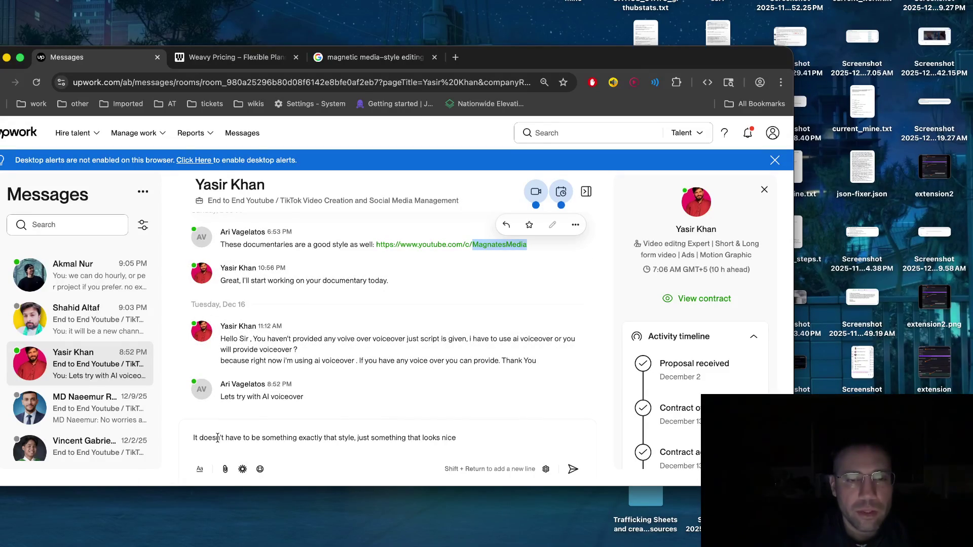
left_click(338, 437)
key("ctrl+v")
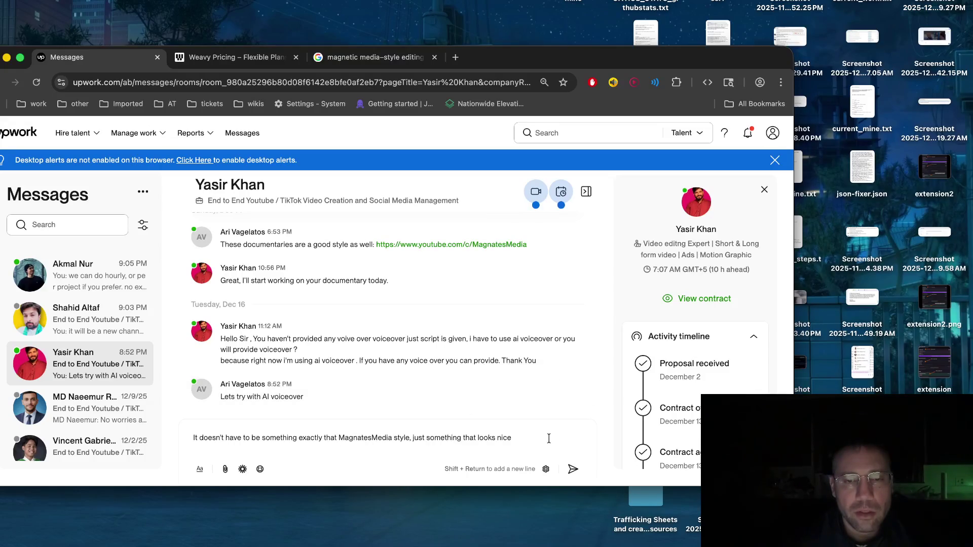
key("Return")
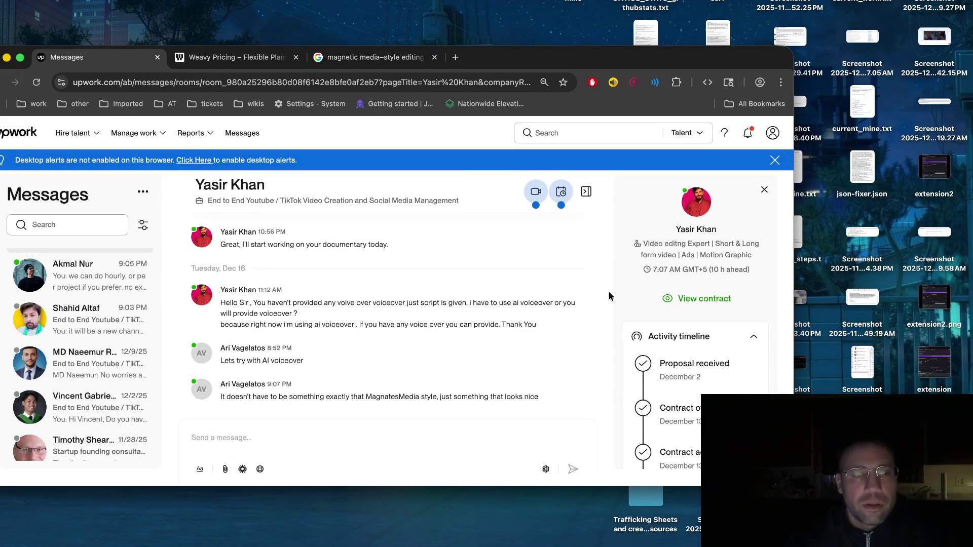
left_click(64, 328)
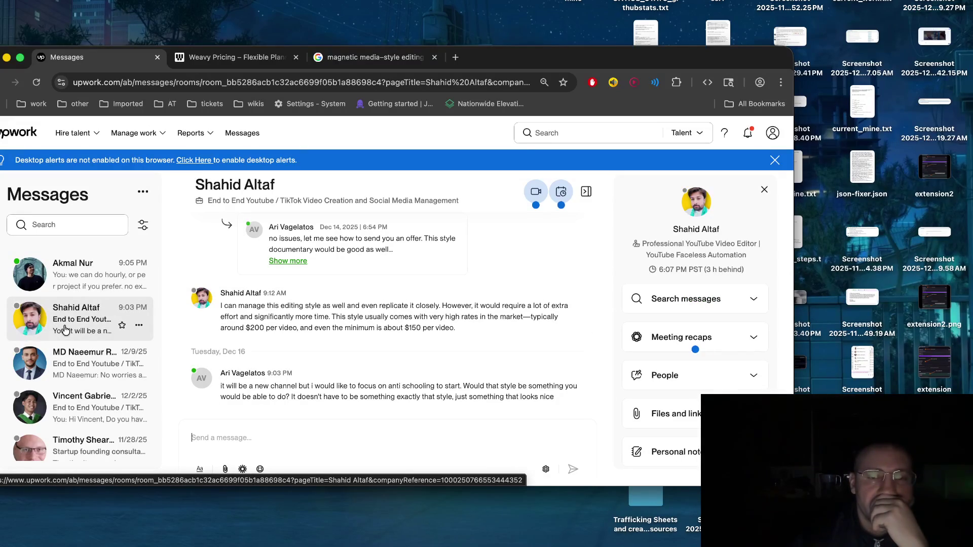
- Reopen the hourly-or-per-project chat and view the editor's profile card showing Indonesia and his local time
left_click(89, 289)
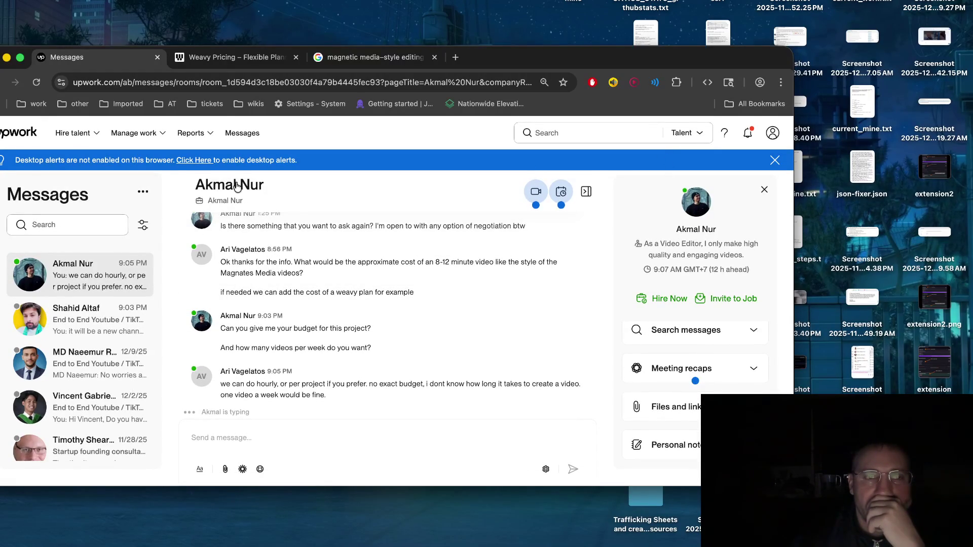
mouse_move(237, 186)
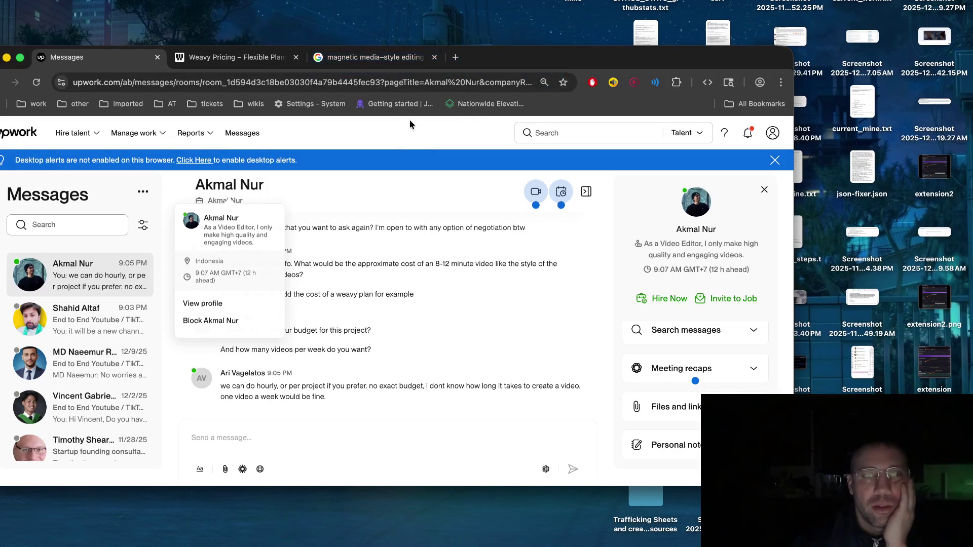
left_click(455, 58)
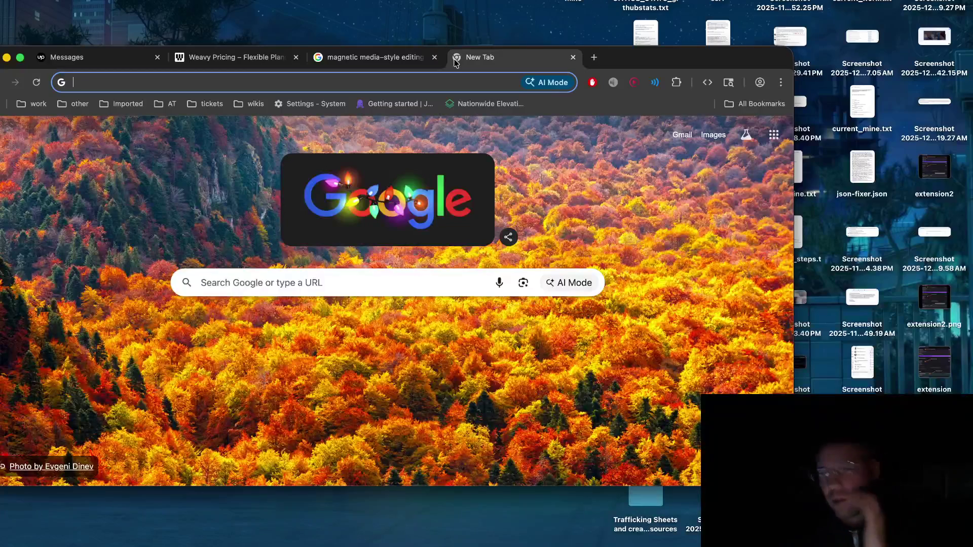
- Discard the 'indone' search and open chatgpt.com from the 'ch' autocomplete in the new tab
type("indone")
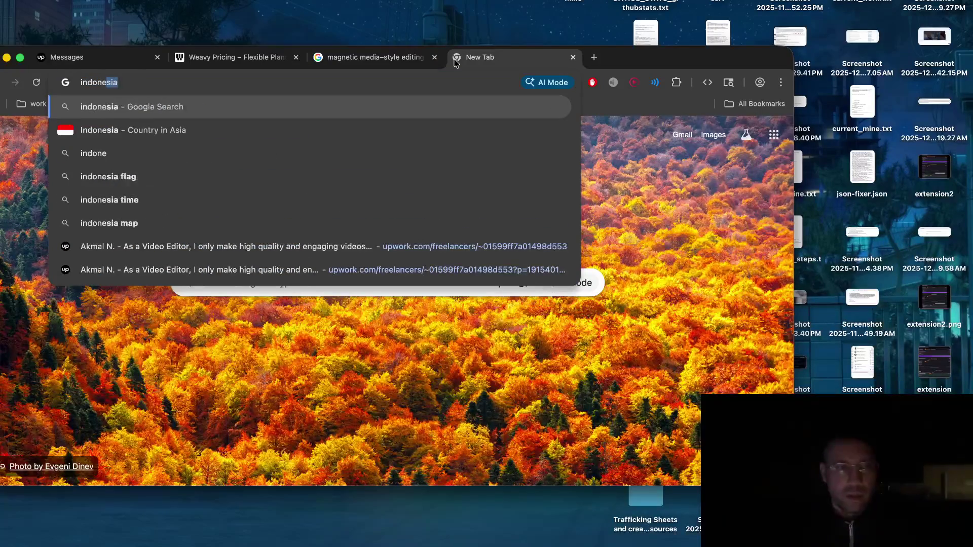
key("BackSpace")
key("BackSpace")
key("BackSpace")
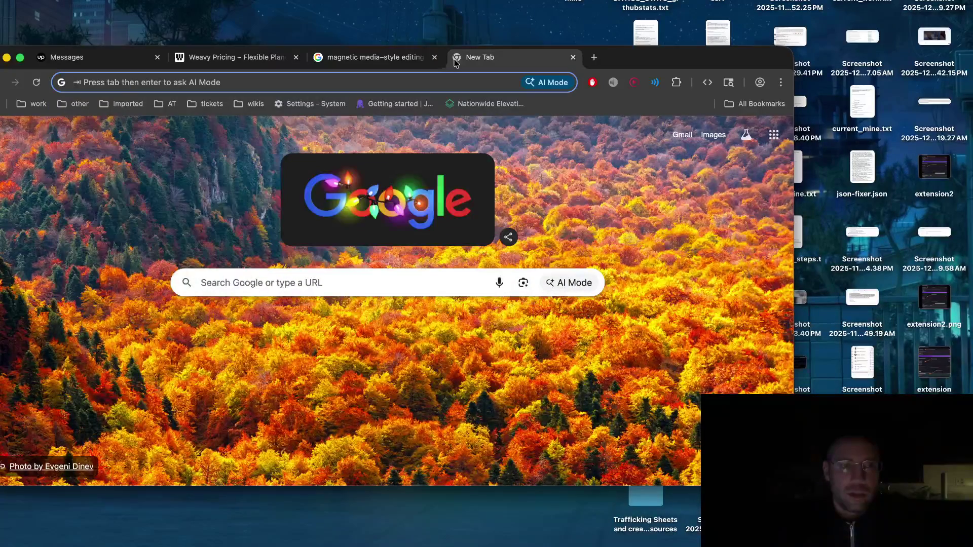
type("ch")
key("Return")
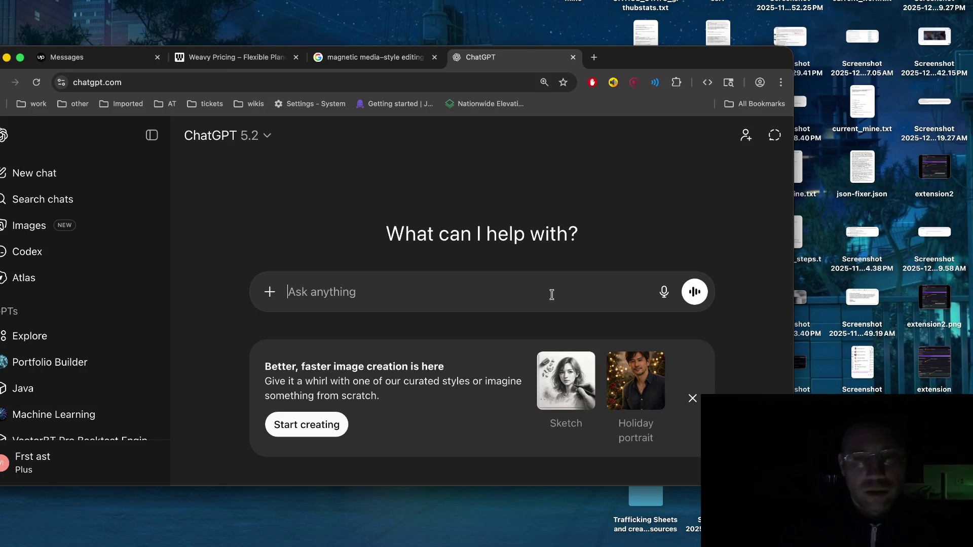
left_click(308, 431)
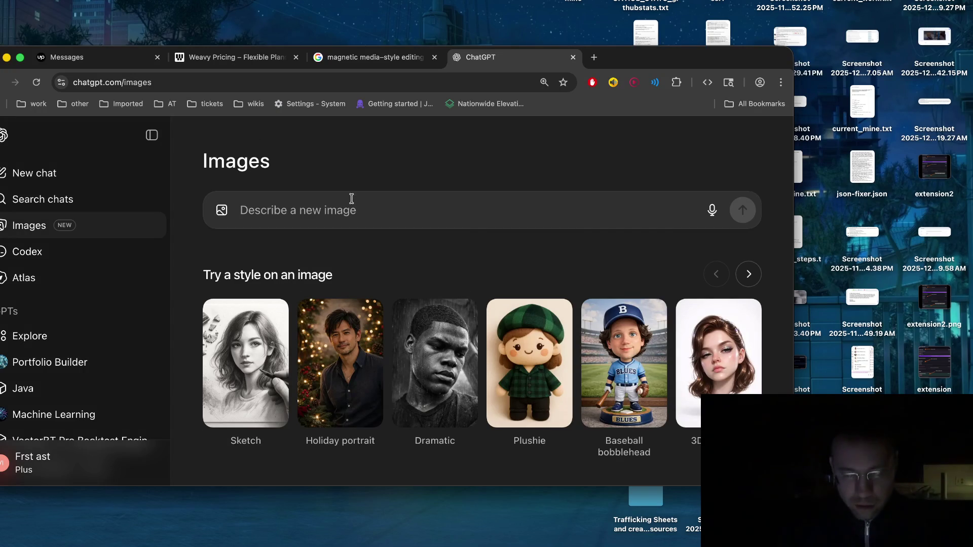
- Submit the image prompt 'give il' and dismiss the image-creation promo cards
type("give i")
type("l")
key("Return")
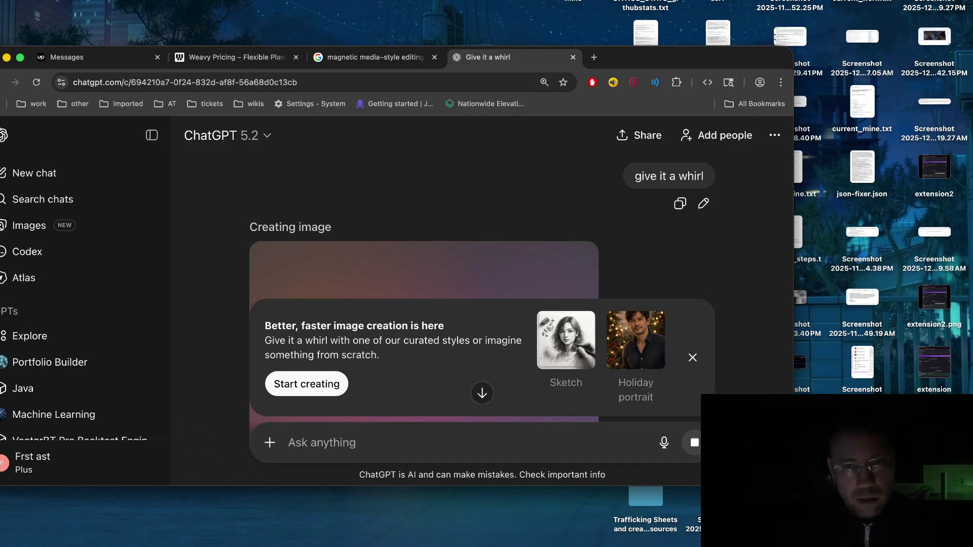
left_click(692, 358)
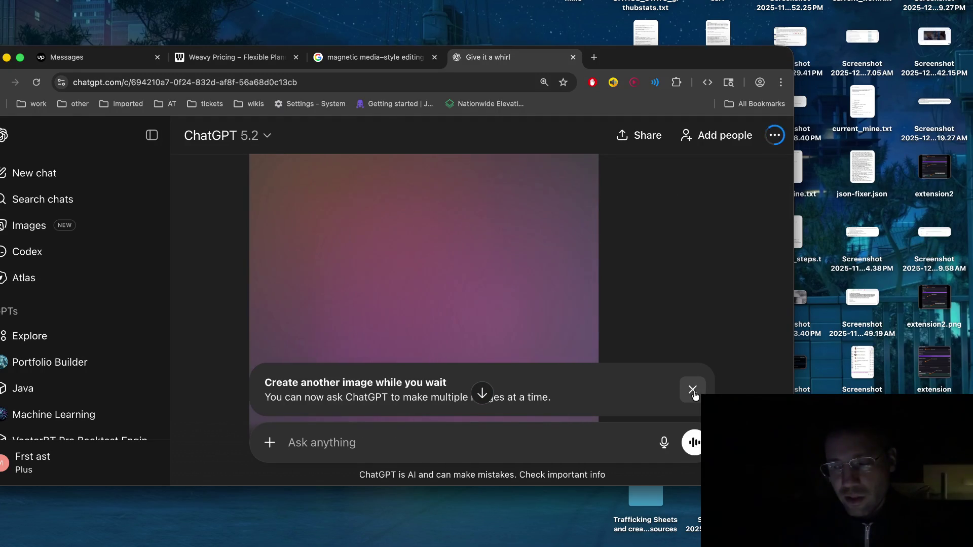
left_click(692, 390)
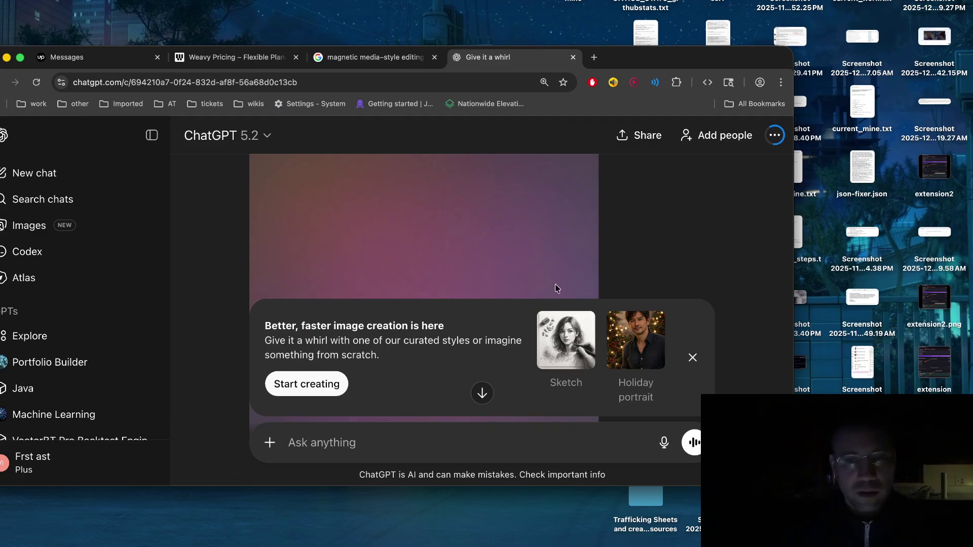
left_click(690, 369)
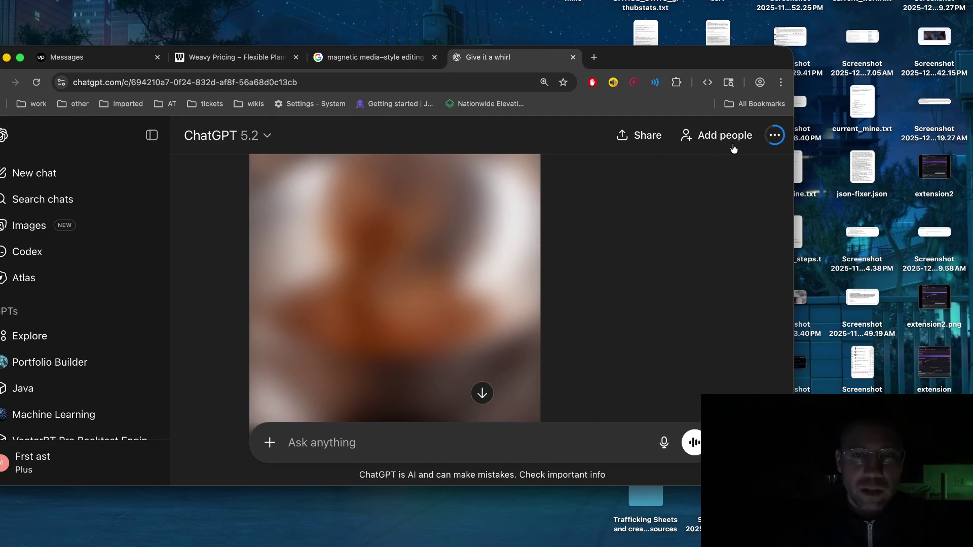
- Maximize the window, look over the caramel-whisking image, and return to the Upwork tab
double_click(789, 57)
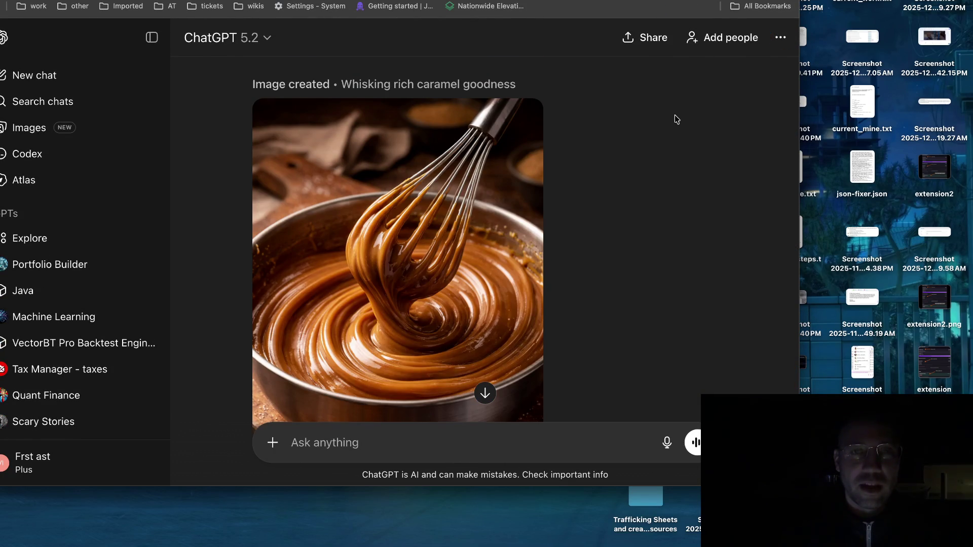
scroll(675, 117, "up", 2)
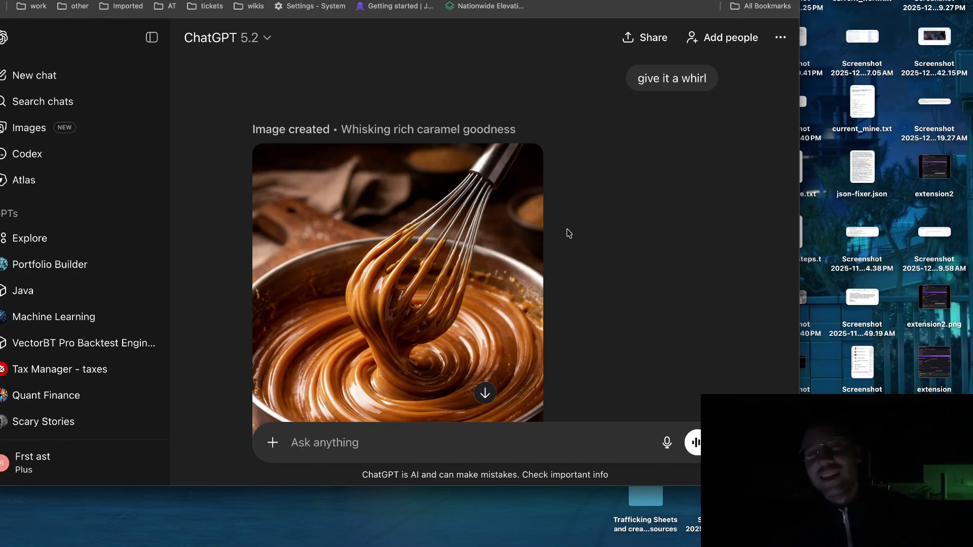
scroll(572, 233, "down", 3)
scroll(569, 233, "down", 3)
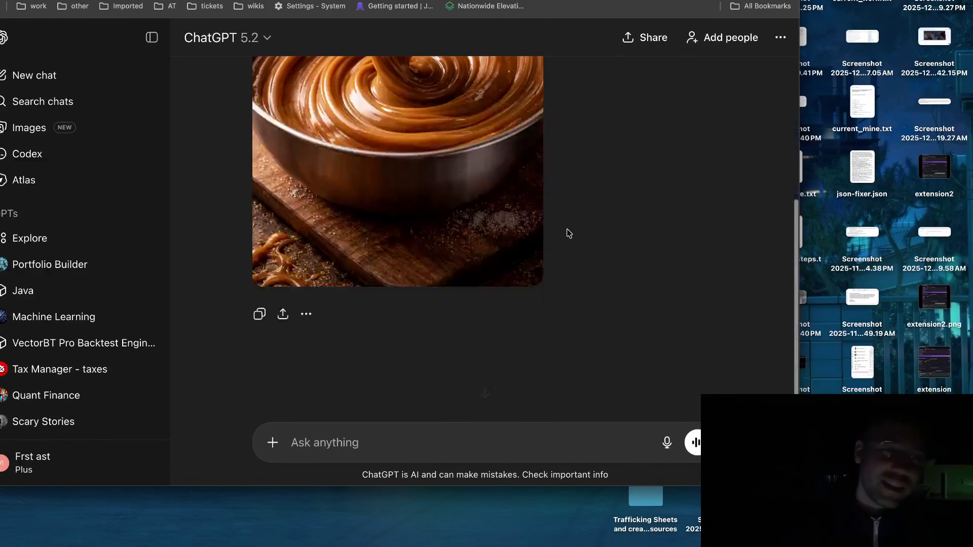
scroll(568, 234, "up", 3)
scroll(568, 233, "up", 2)
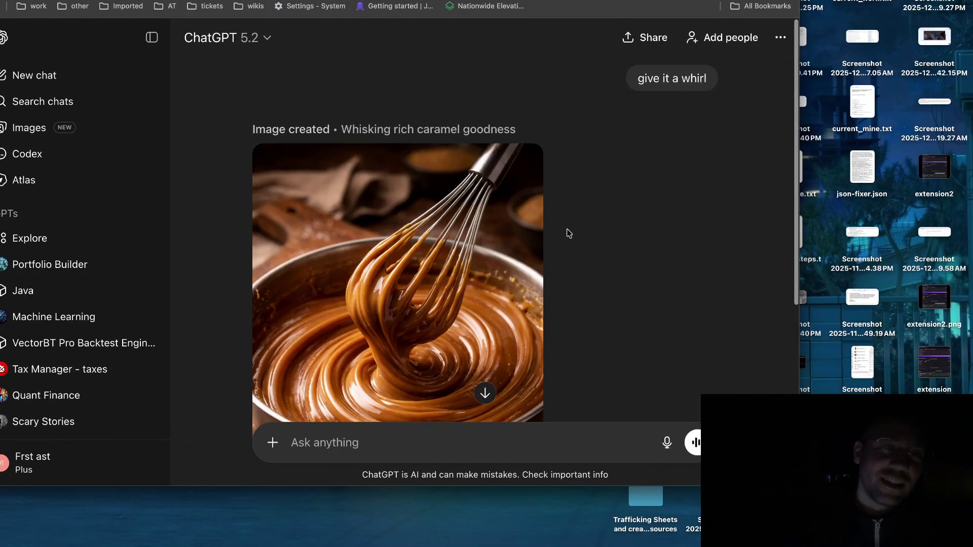
scroll(568, 234, "down", 5)
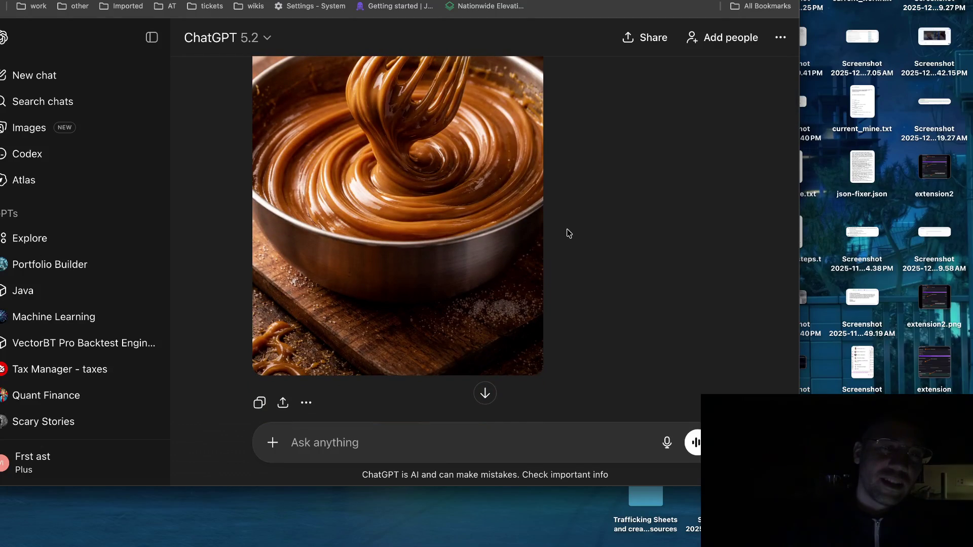
scroll(569, 233, "down", 2)
scroll(569, 233, "up", 5)
scroll(568, 234, "up", 2)
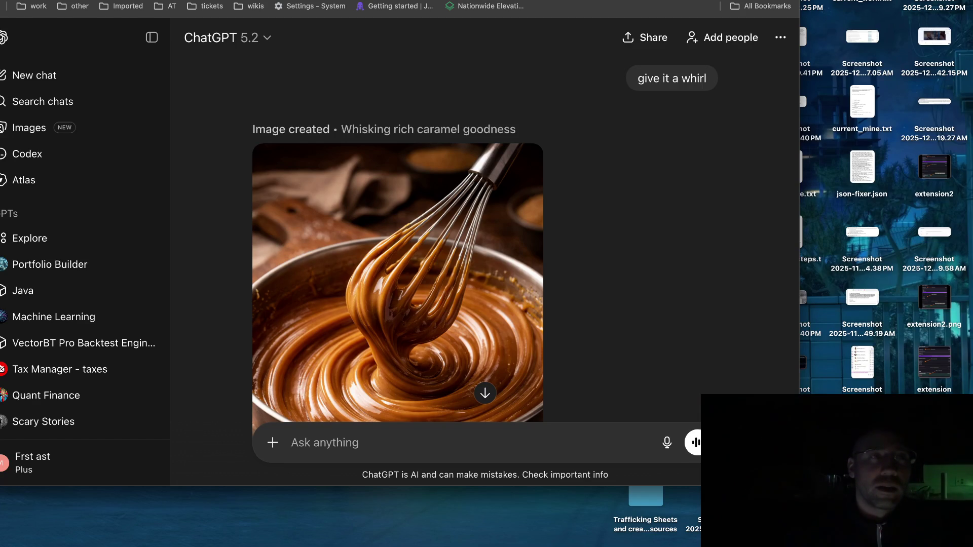
key("ctrl+Tab")
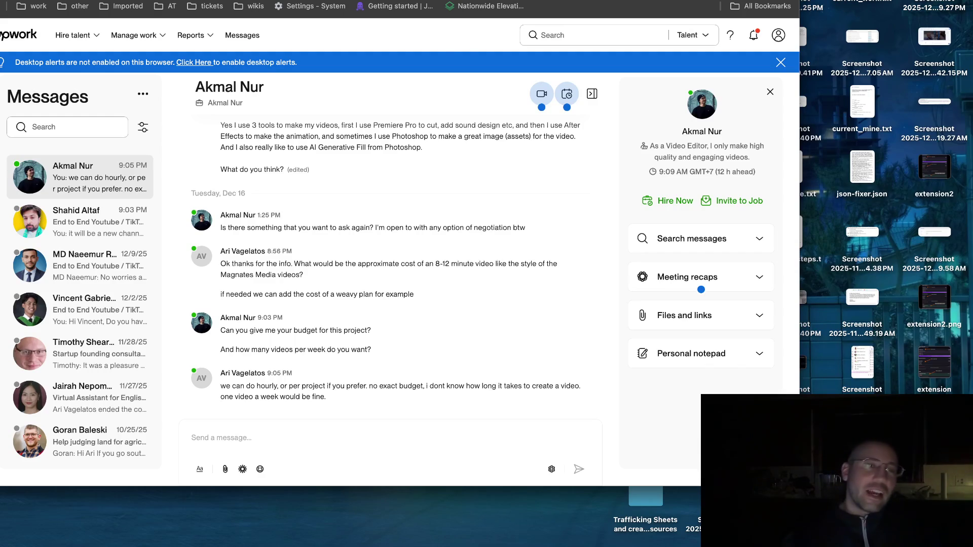
- Toggle between the Upwork and ChatGPT tabs, ending on the caramel image chat
key("ctrl+shift+Tab")
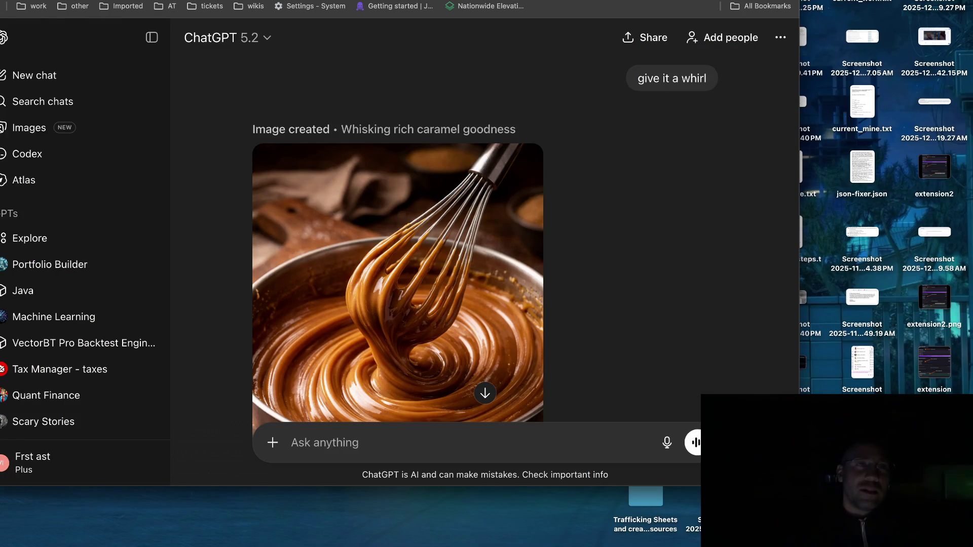
key("ctrl+Tab")
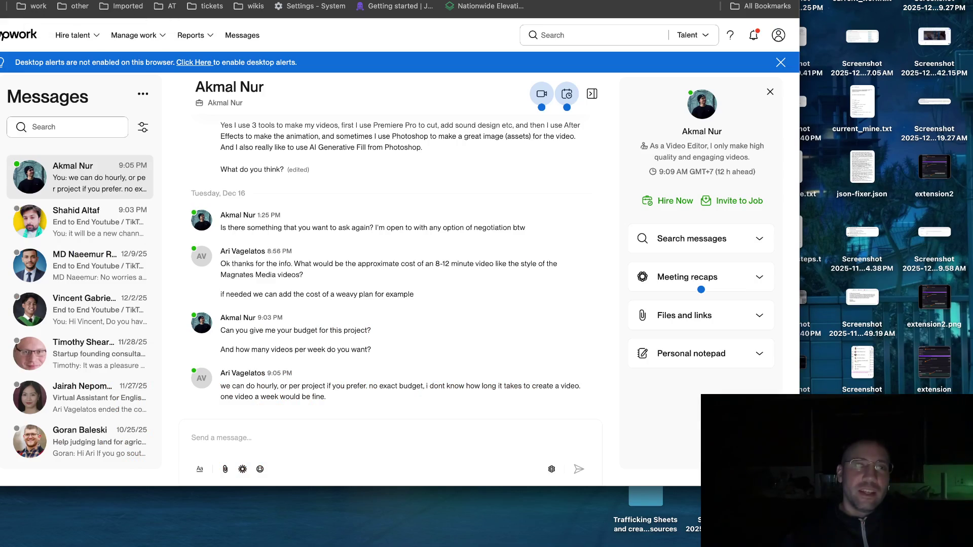
key("ctrl+shift+Tab")
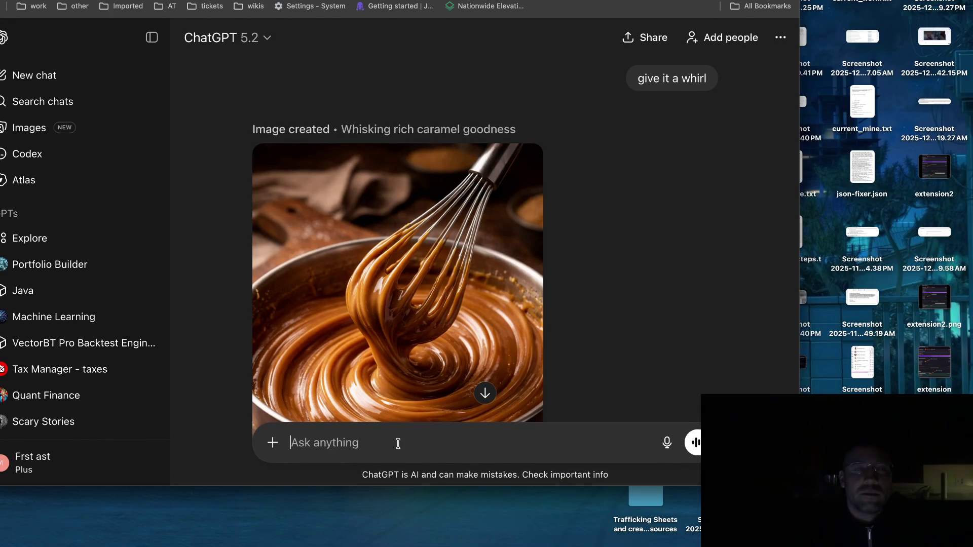
- Paste MagnatesMedia into ChatGPT's prompt box, then move through Upwork to the Weavy pricing tab
right_click(398, 443)
left_click(433, 426)
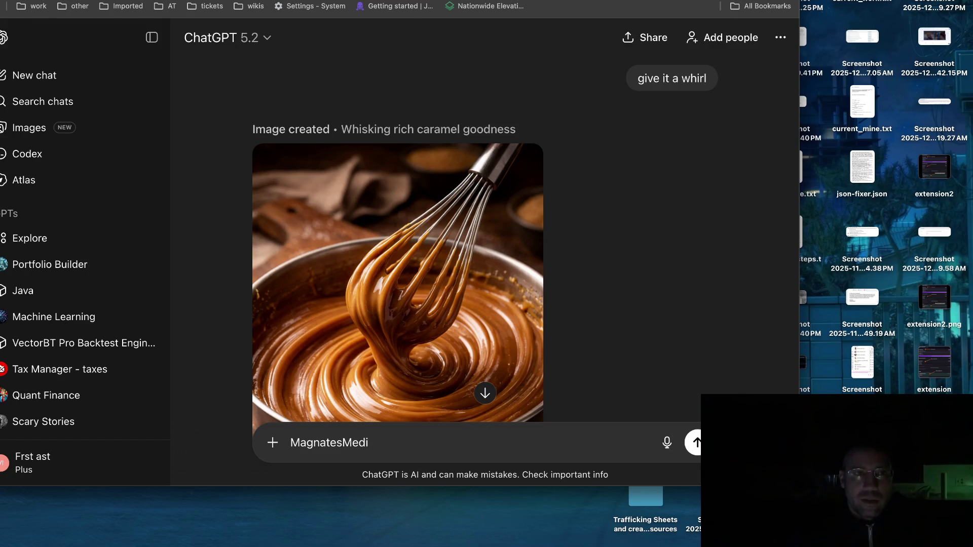
key("ctrl+Tab")
key("ctrl+Tab")
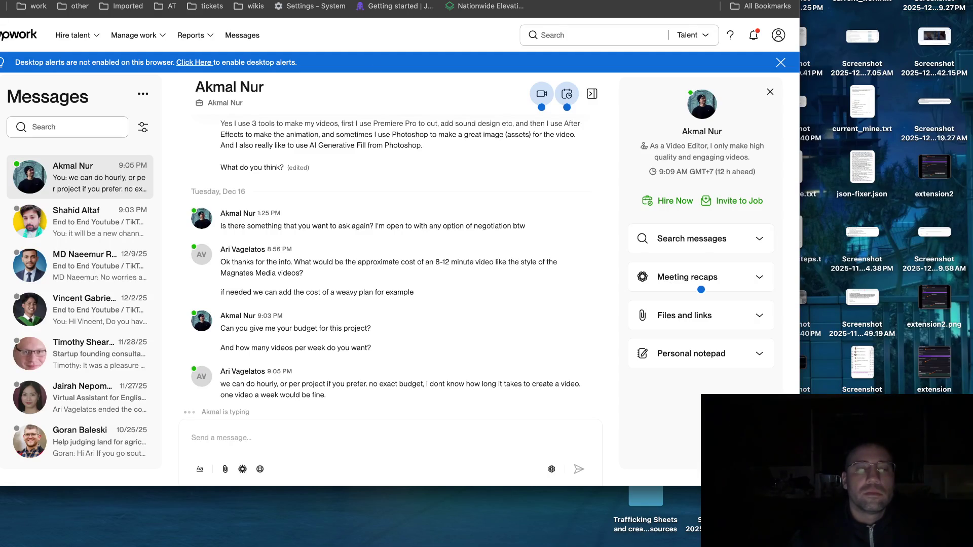
key("ctrl+Tab")
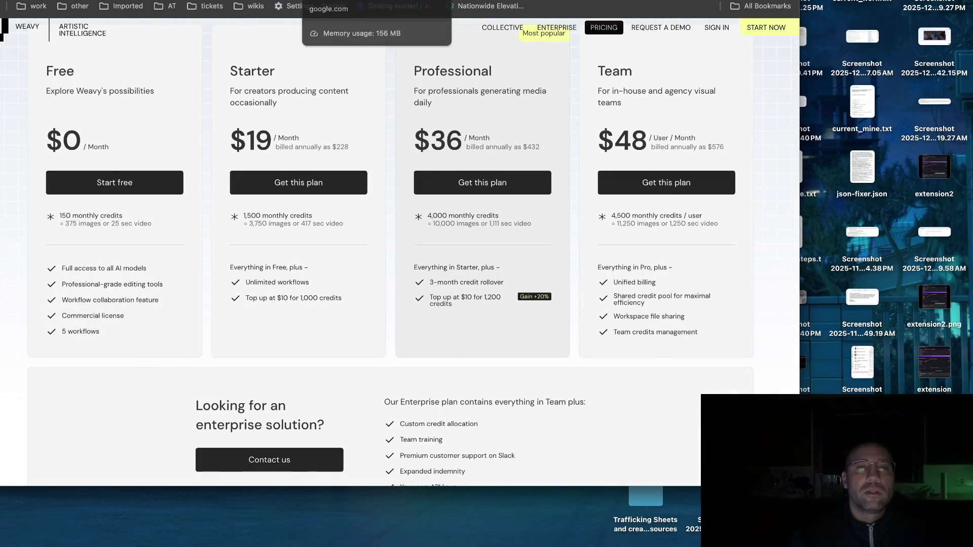
- Open Weavy's home page and scroll through its AI models and editing tools to the footer and back
scroll(357, 251, "down", 4)
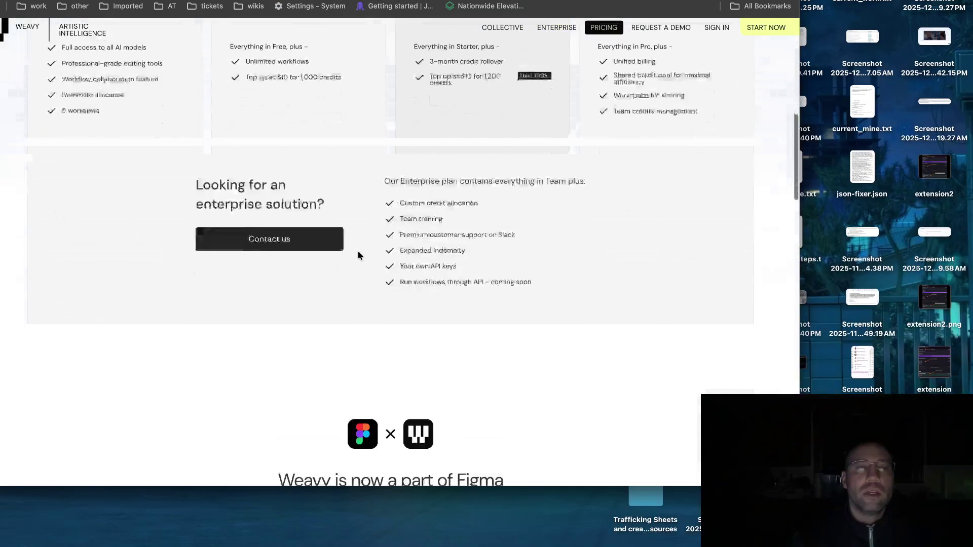
scroll(358, 251, "up", 9)
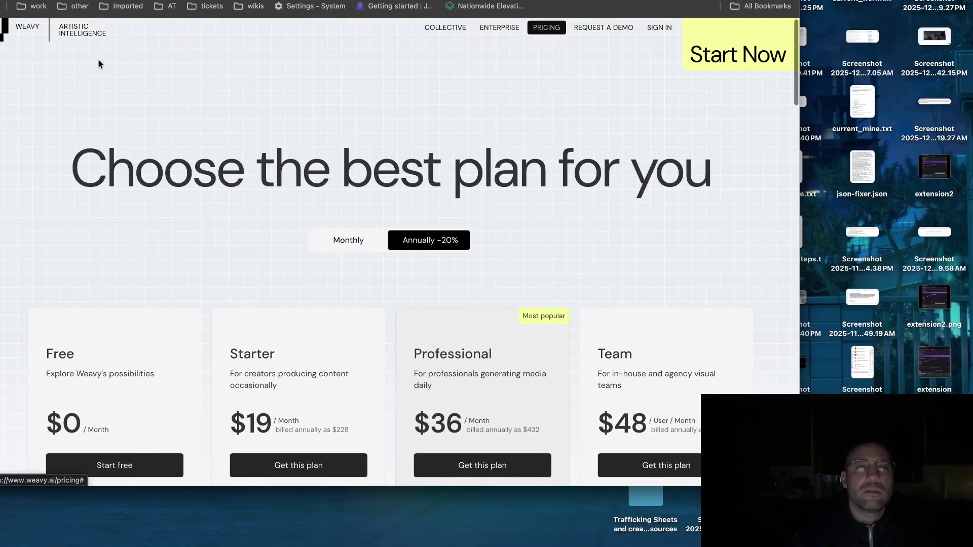
left_click(22, 37)
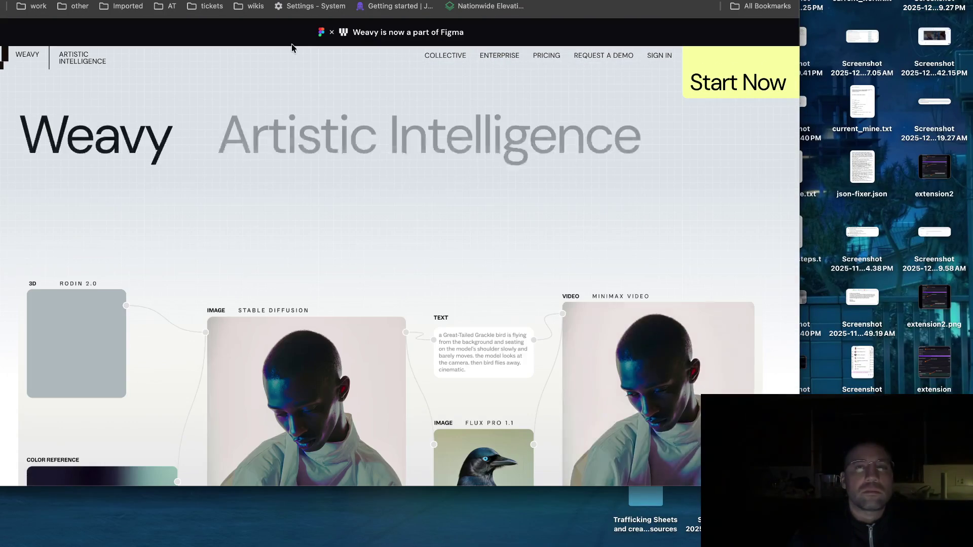
scroll(446, 143, "down", 10)
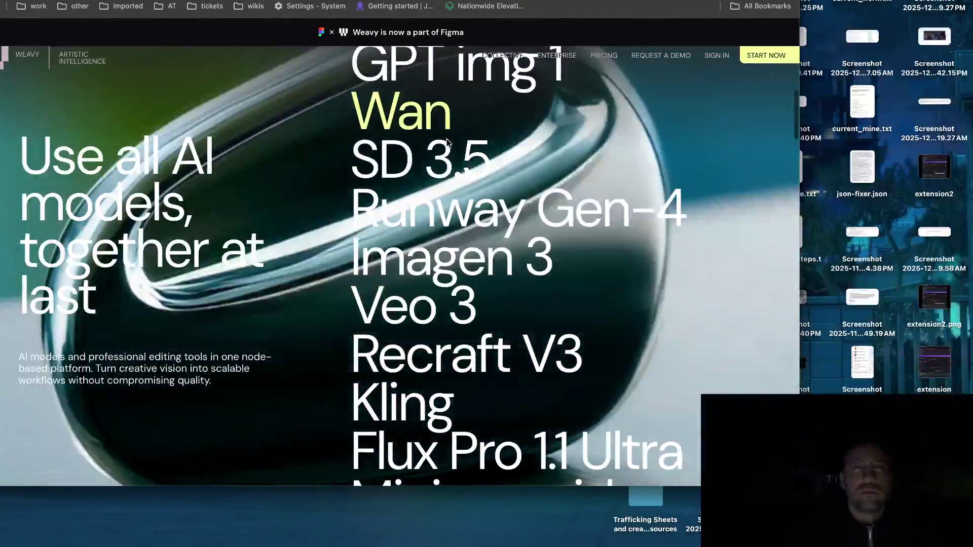
scroll(446, 143, "down", 10)
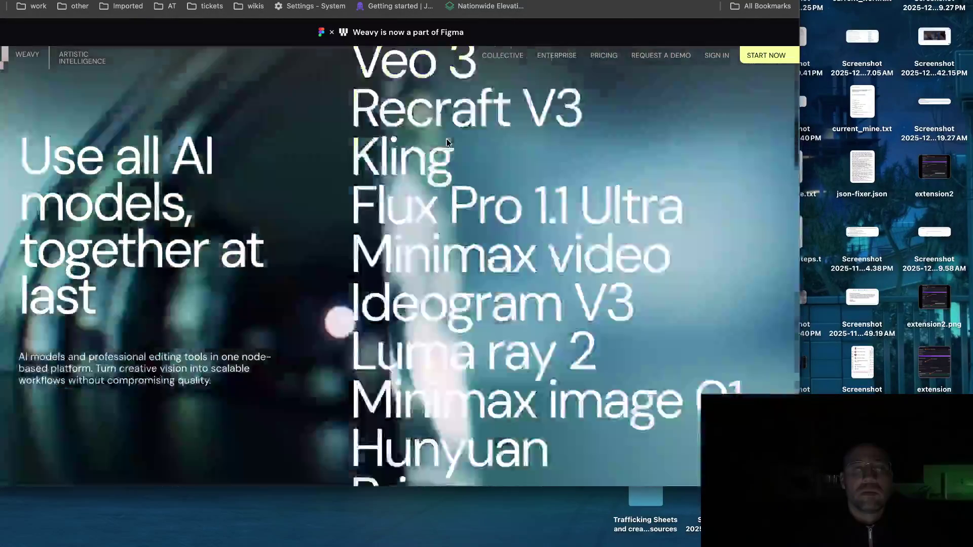
scroll(446, 139, "down", 3)
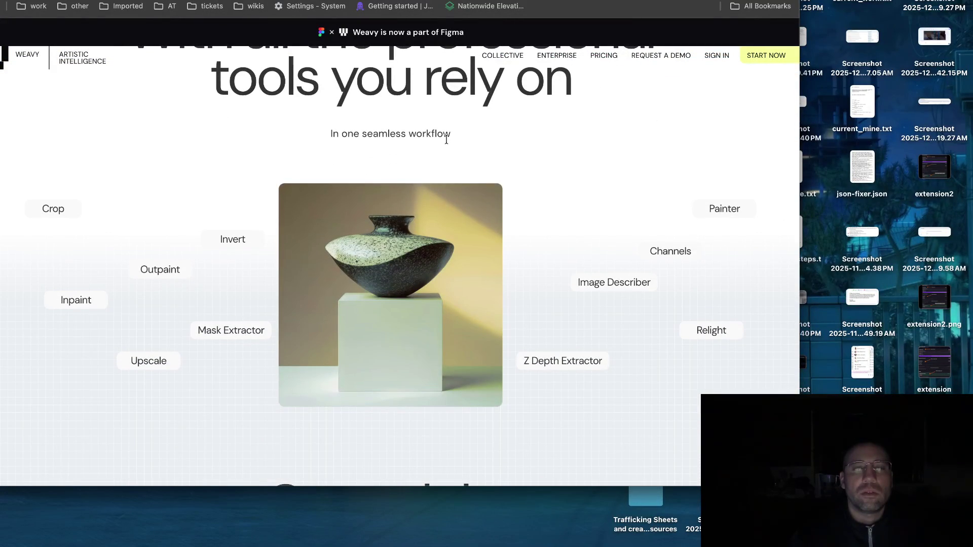
scroll(446, 138, "down", 3)
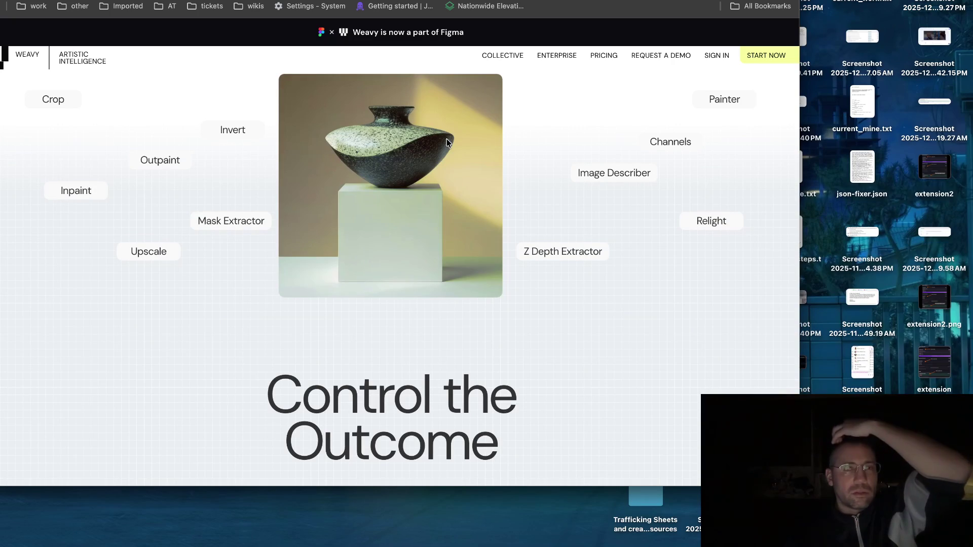
scroll(446, 142, "down", 2)
scroll(446, 142, "down", 8)
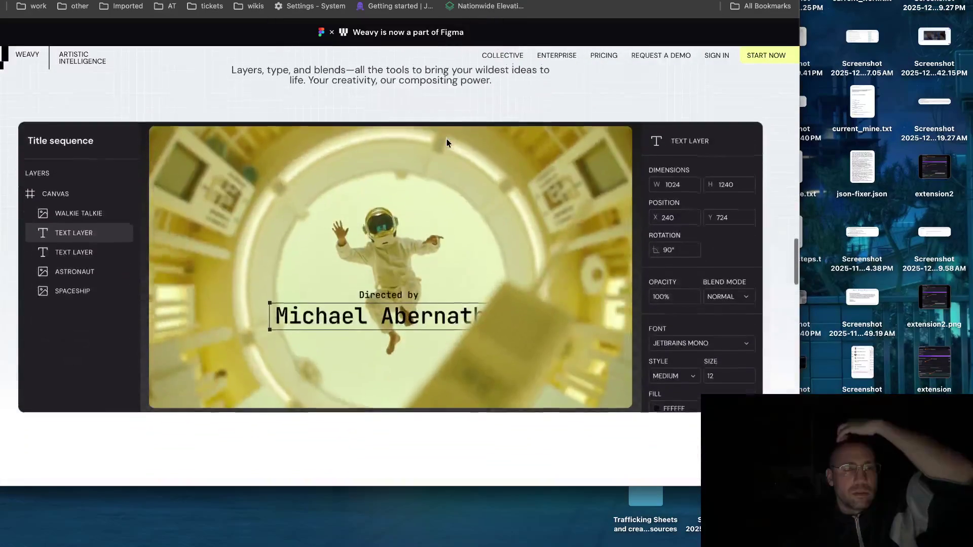
scroll(447, 141, "down", 15)
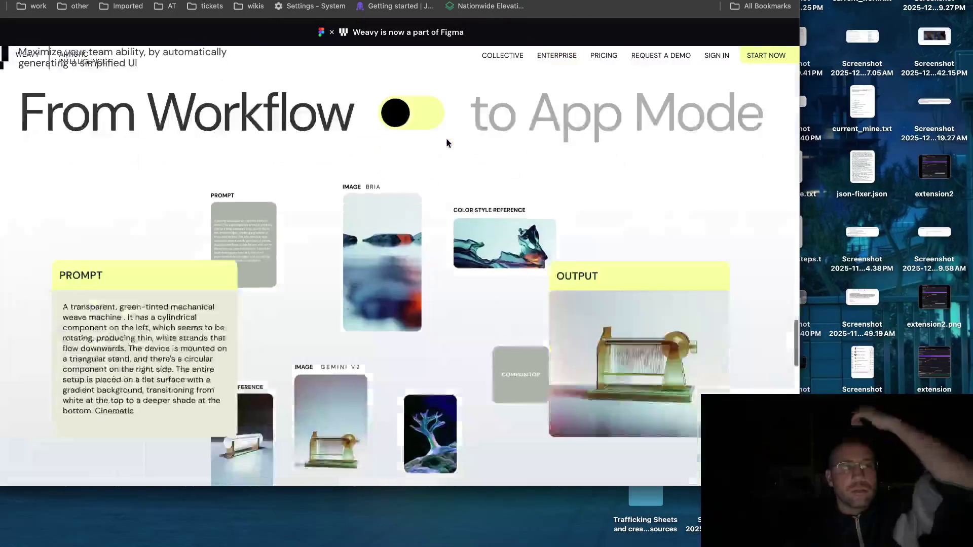
scroll(445, 138, "down", 15)
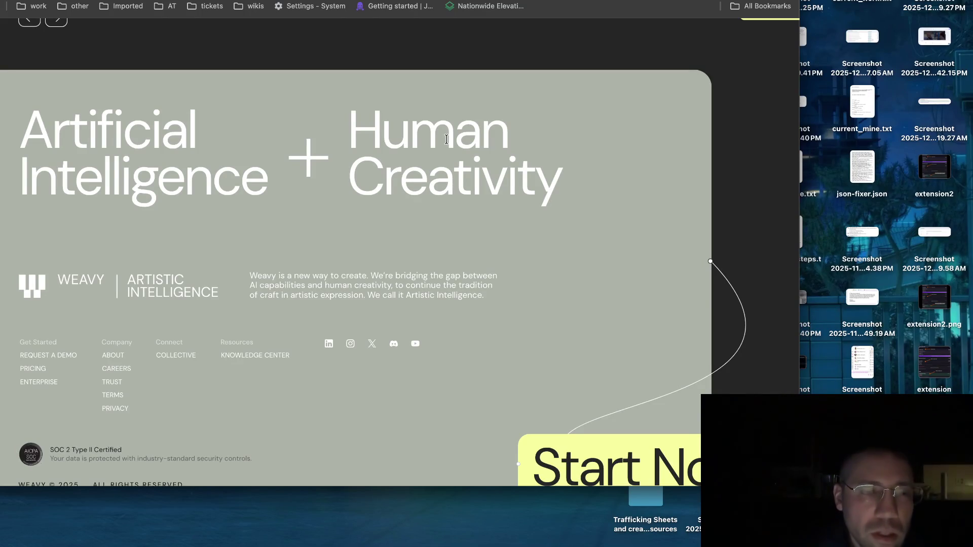
scroll(446, 139, "up", 15)
scroll(446, 138, "up", 10)
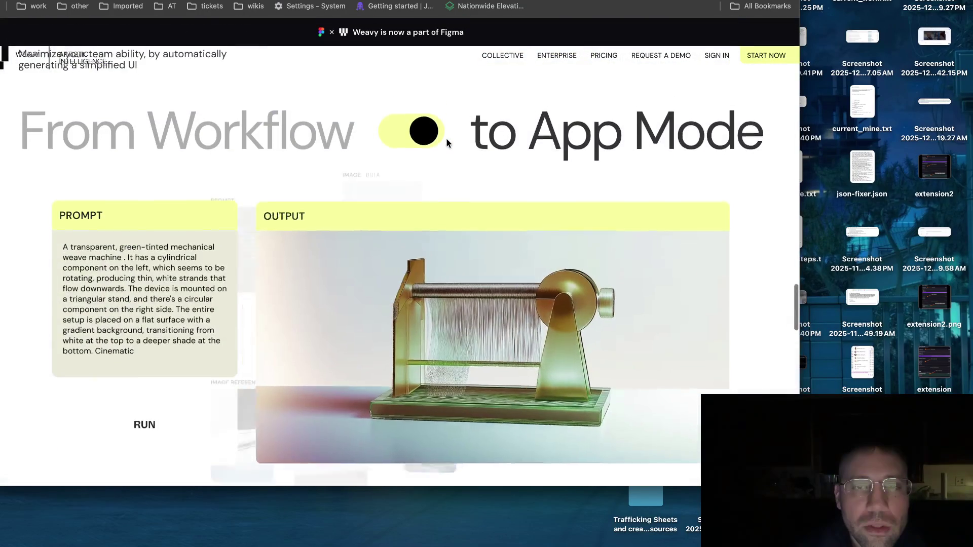
scroll(447, 140, "up", 2)
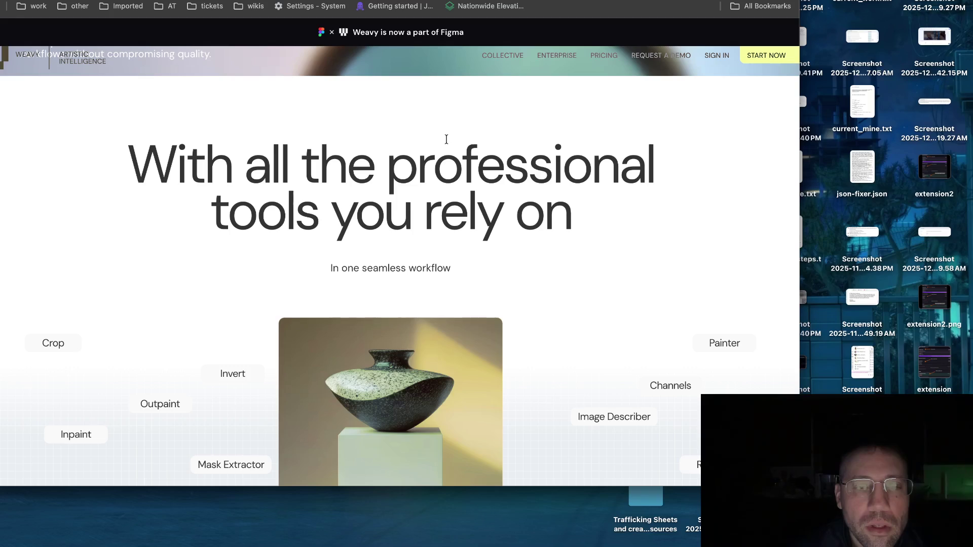
scroll(446, 139, "up", 10)
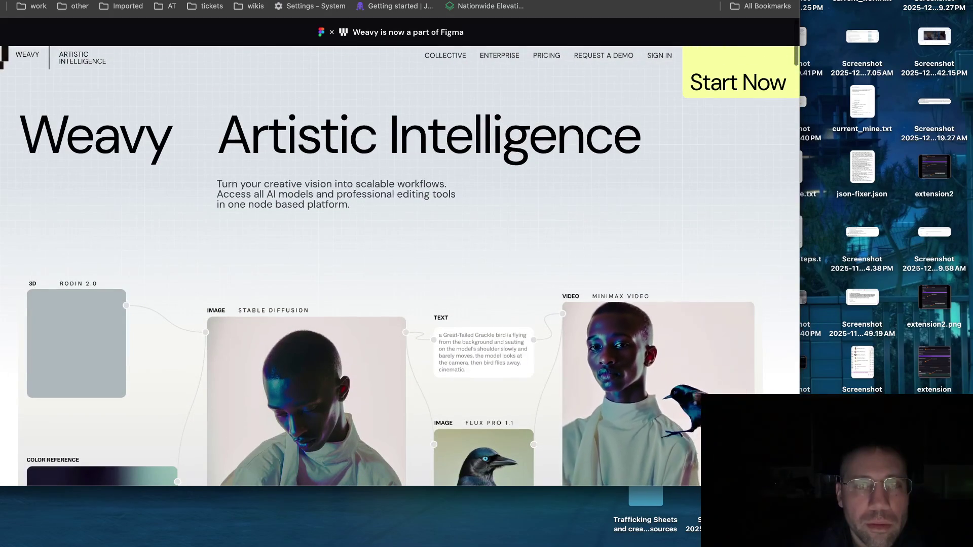
key("ctrl+Tab")
key("ctrl+Tab")
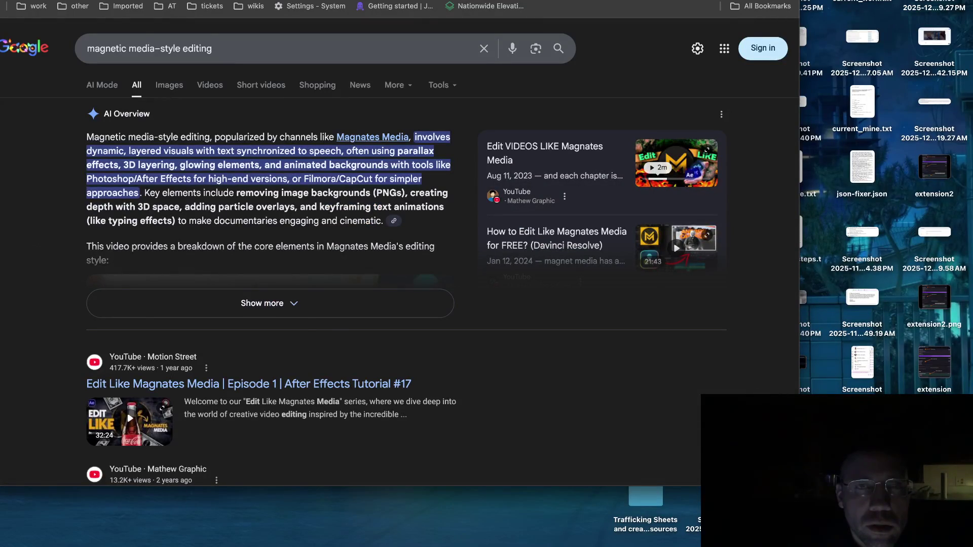
- Switch back from the Google results to ChatGPT's Images tab on the way to Upwork
key("ctrl+shift+Tab")
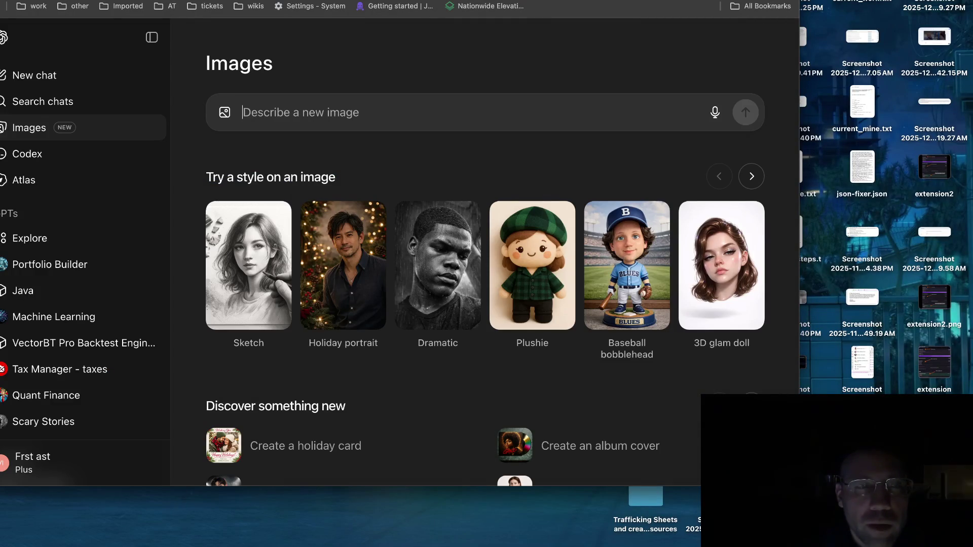
key("ctrl+shift+Tab")
key("ctrl+shift+Tab")
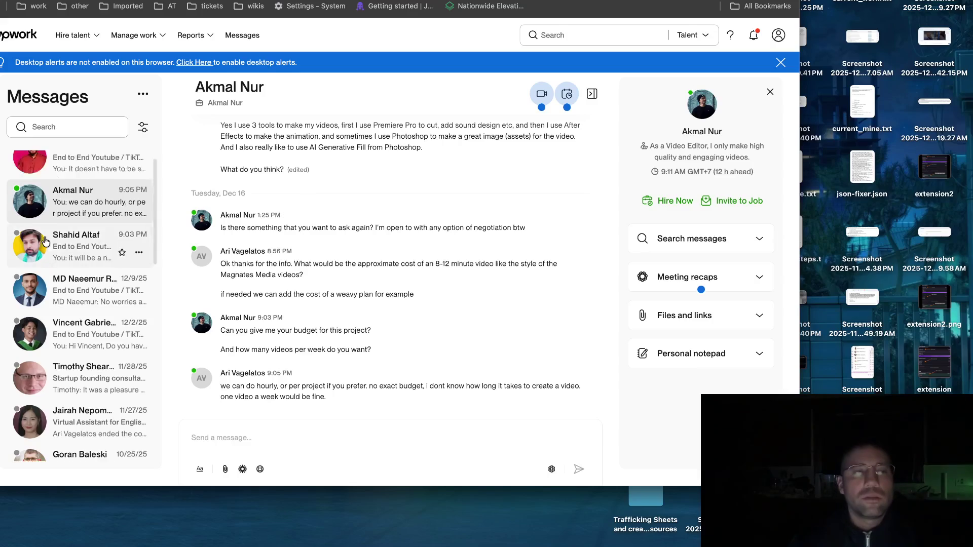
- Read three other freelancers' conversations in Messages, then hide the browser to show the desktop
left_click(70, 180)
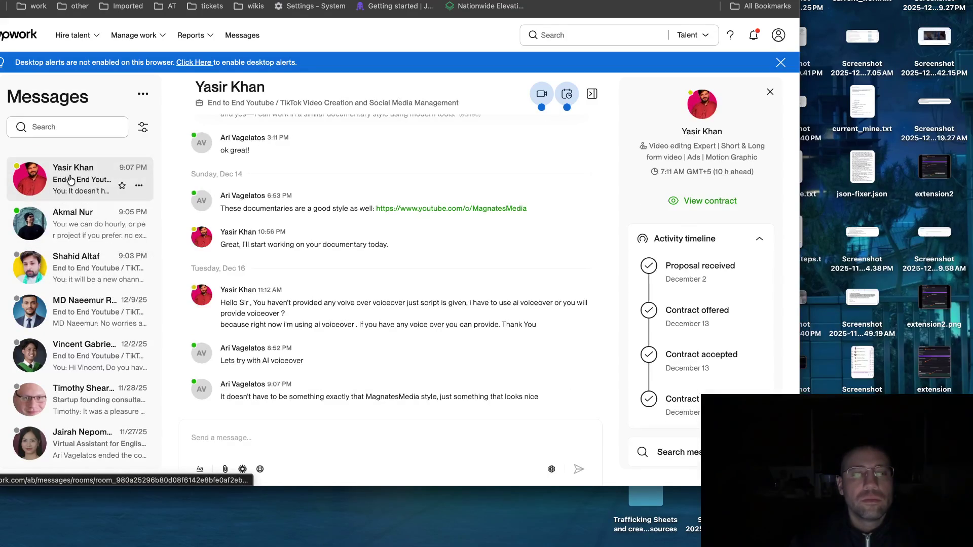
left_click(81, 267)
left_click(76, 306)
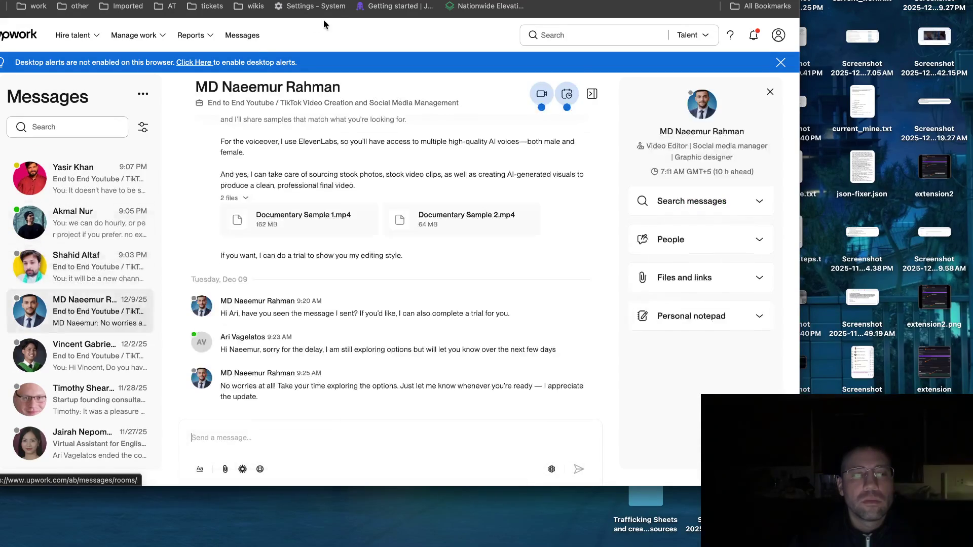
key("super+h")
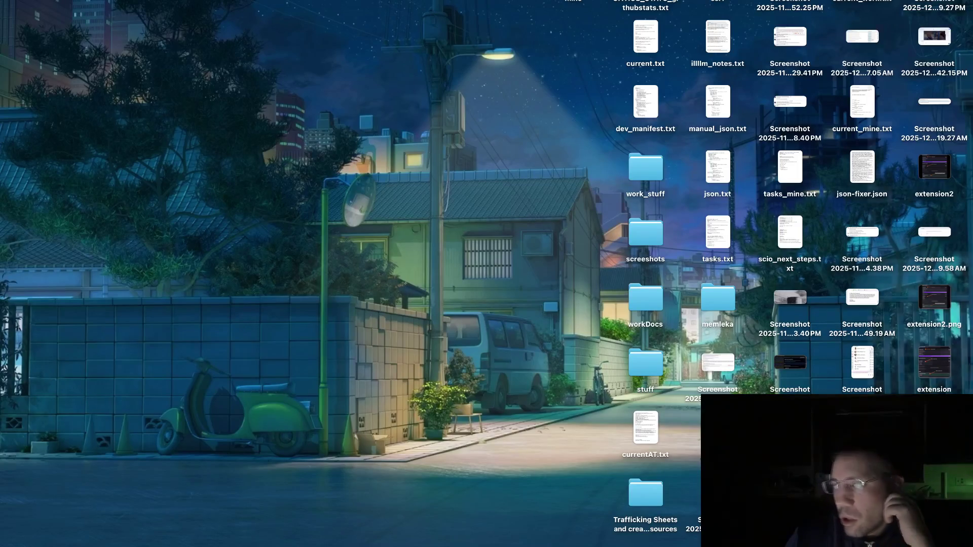
- Bring the Weavy pricing page back in front and scroll through its plans
left_click(145, 272)
scroll(145, 272, "down", 5)
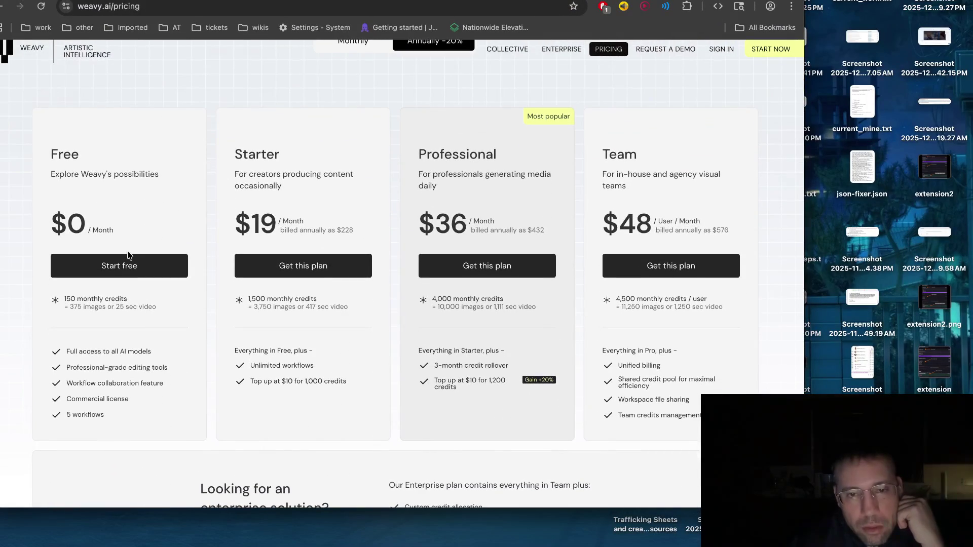
scroll(128, 255, "down", 4)
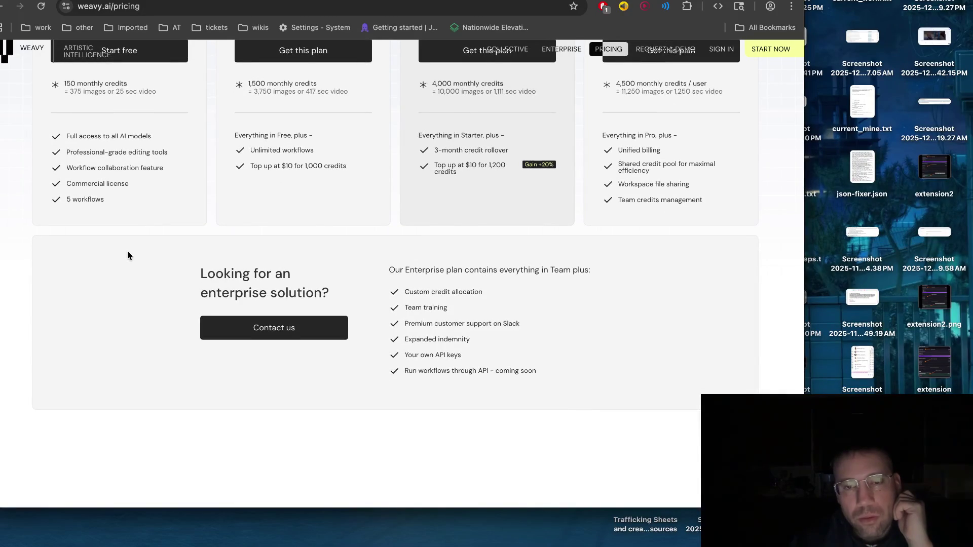
scroll(128, 255, "down", 4)
scroll(127, 250, "up", 10)
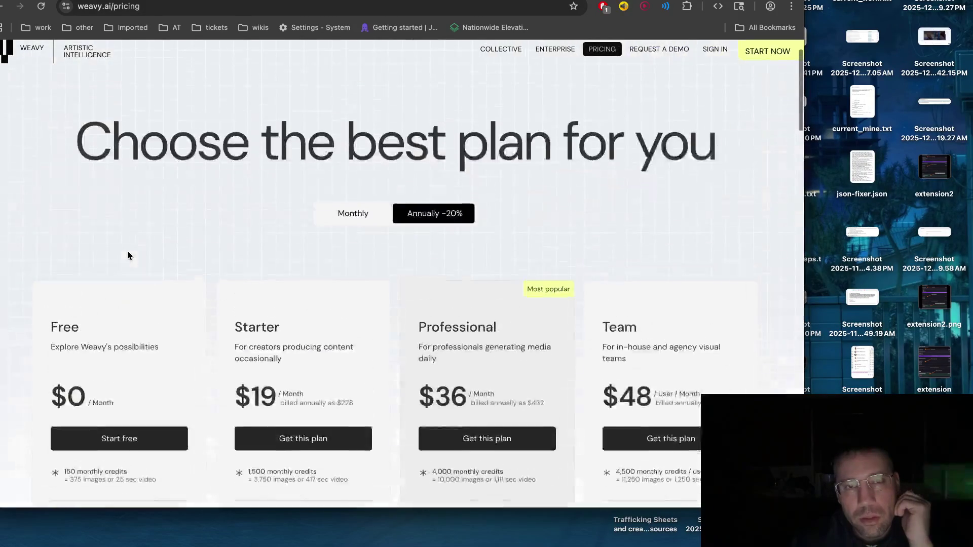
- Go to the Weavy home page and copy the weavy.ai site address
left_click(24, 46)
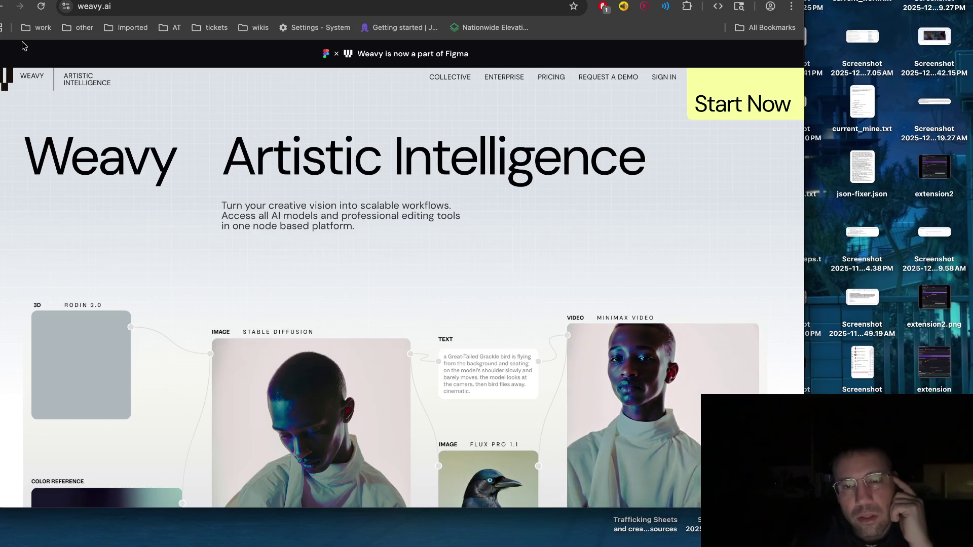
left_click(218, 6)
right_click(218, 6)
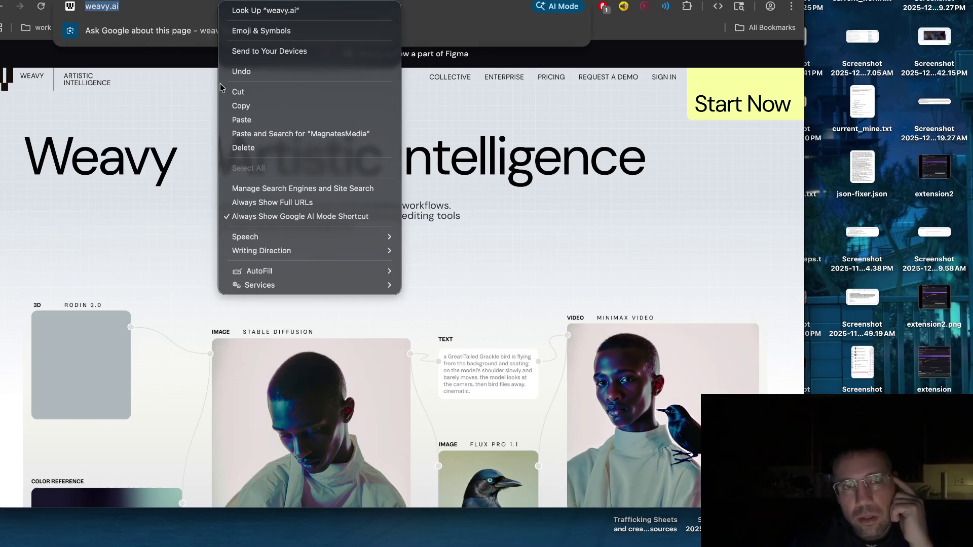
left_click(245, 105)
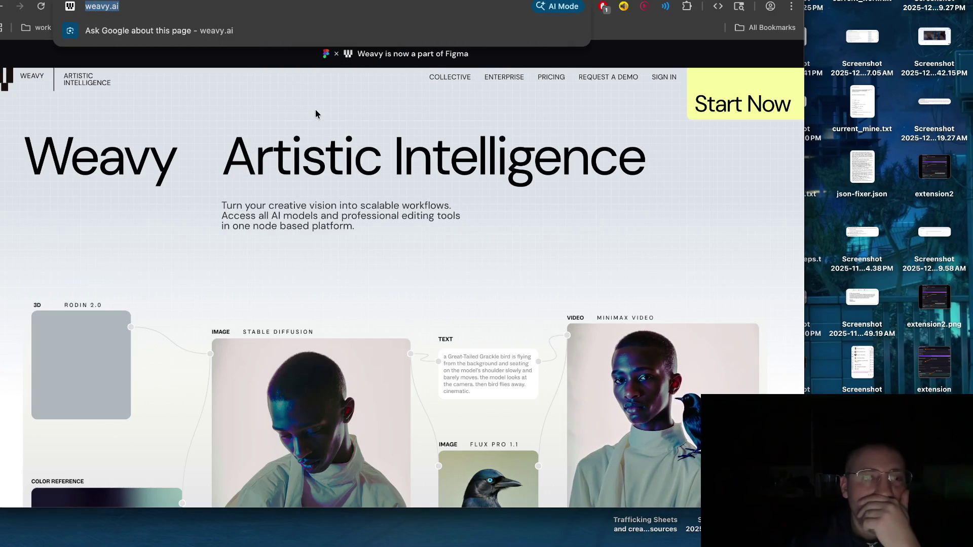
- Scroll the homepage's node workflows and AI model list, then open the PRICING page
scroll(315, 110, "down", 1)
scroll(315, 110, "down", 4)
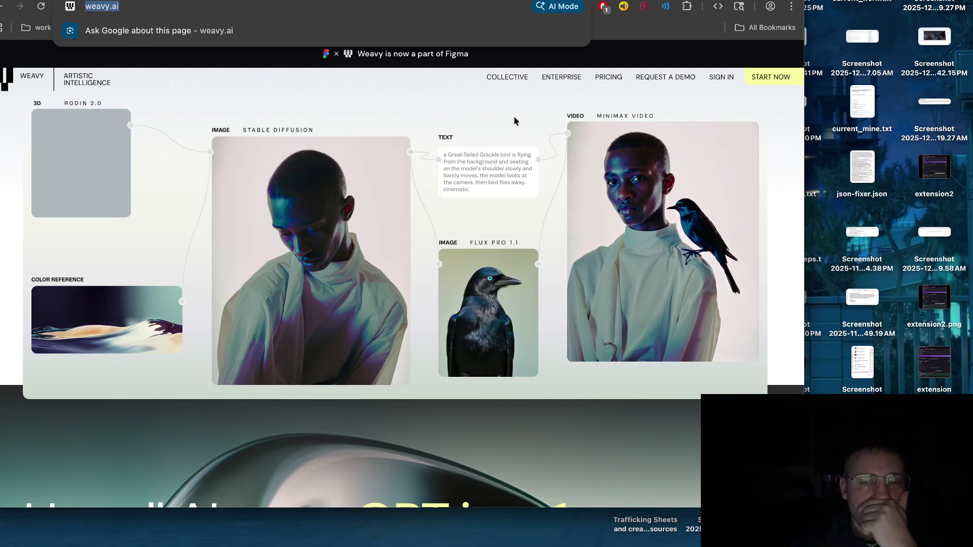
scroll(513, 120, "down", 3)
scroll(515, 116, "up", 2)
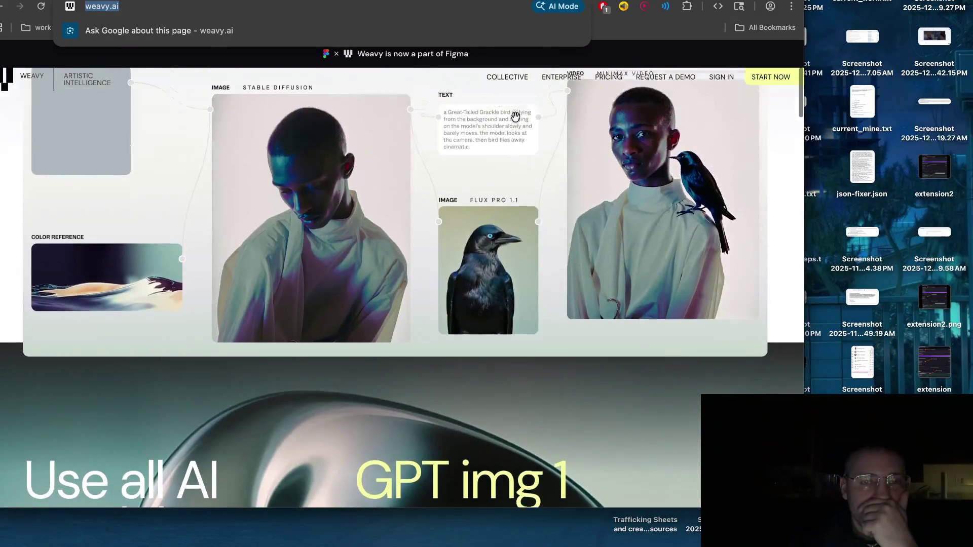
scroll(515, 117, "up", 1)
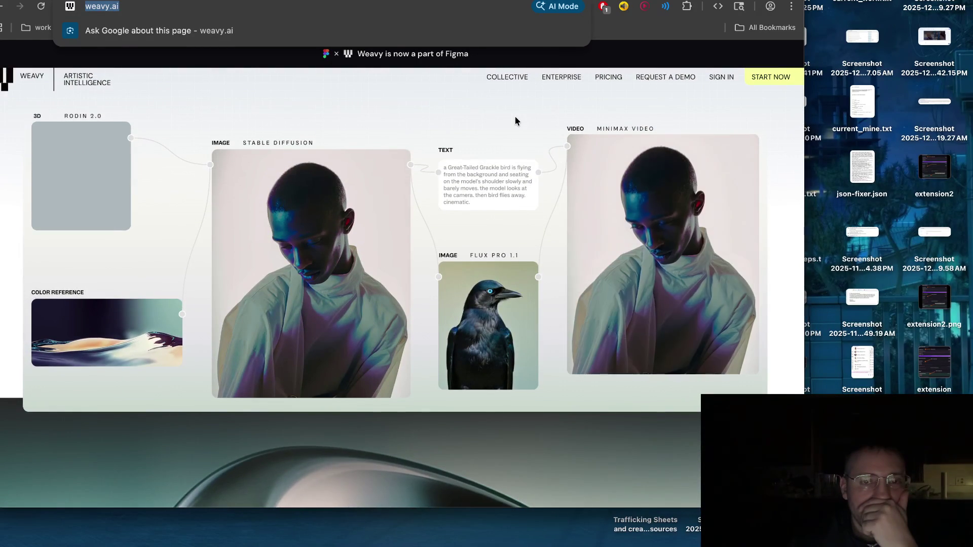
scroll(514, 119, "down", 5)
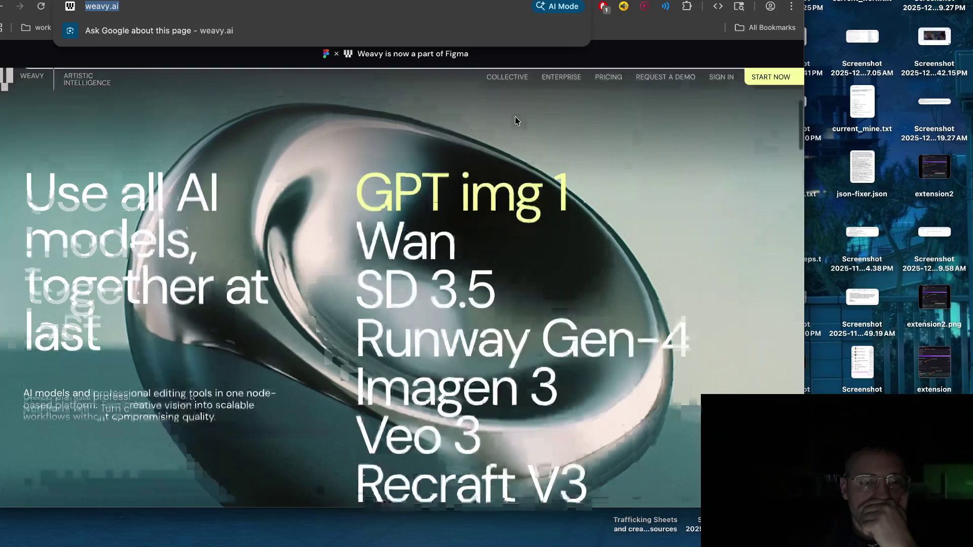
scroll(515, 121, "down", 10)
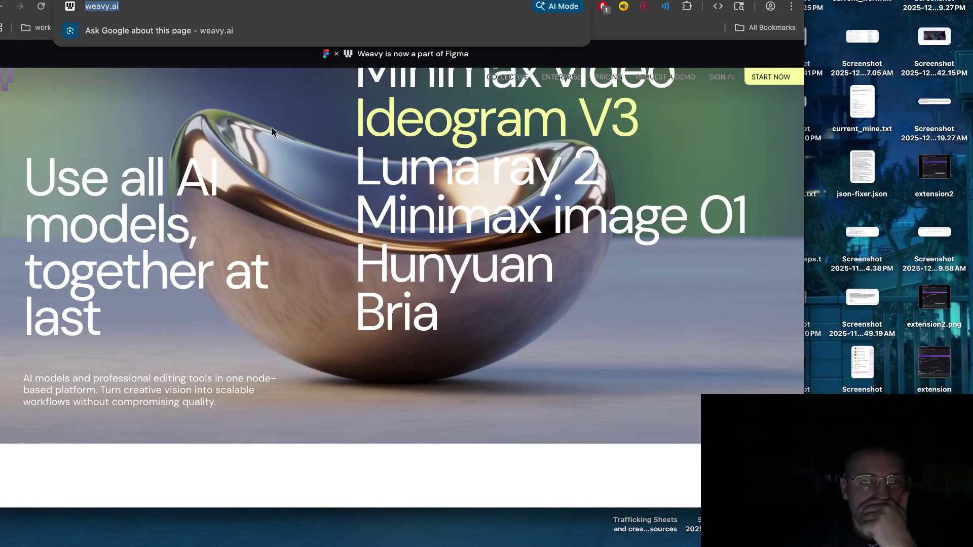
scroll(272, 129, "up", 15)
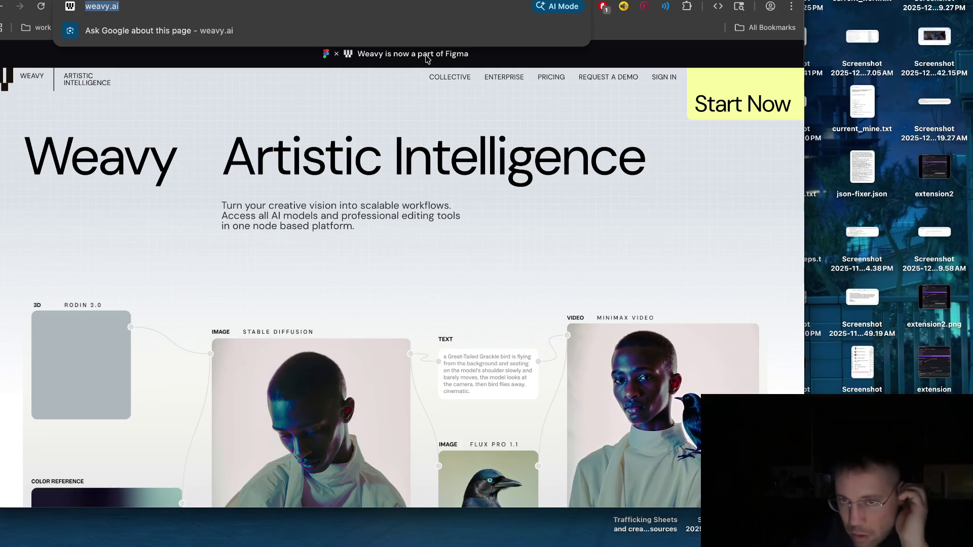
left_click(553, 78)
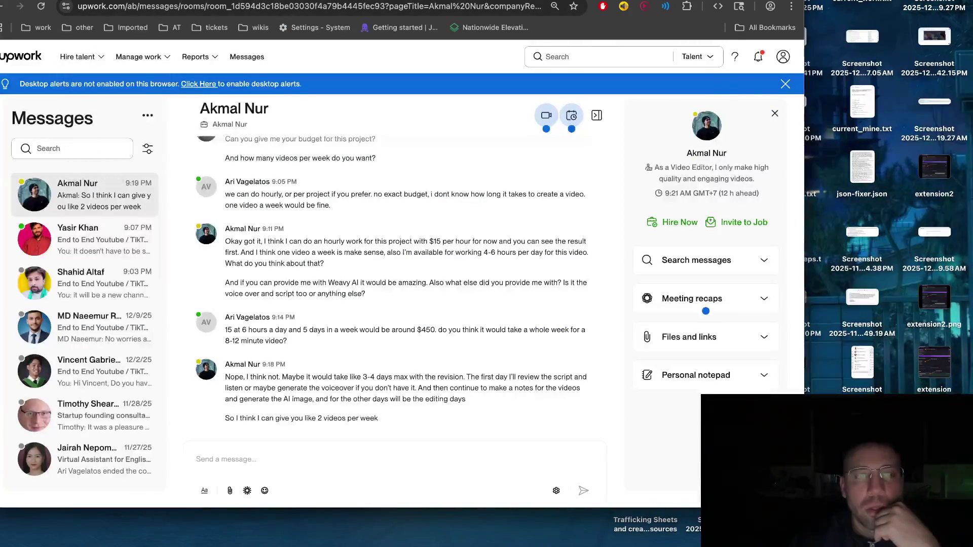
- Begin the reply 'lets start with 1 video. would you need the', checking Weavy's plans
scroll(340, 241, "down", 5)
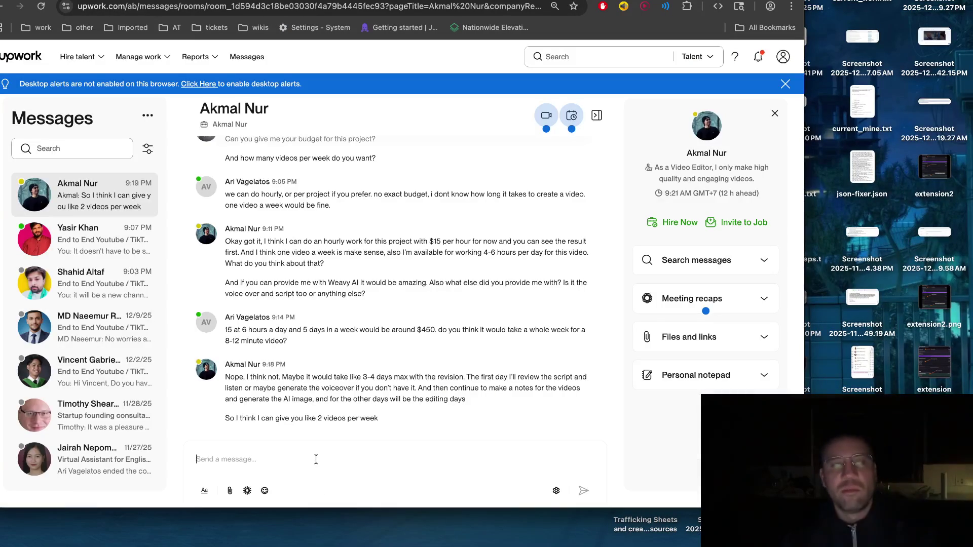
left_click(316, 459)
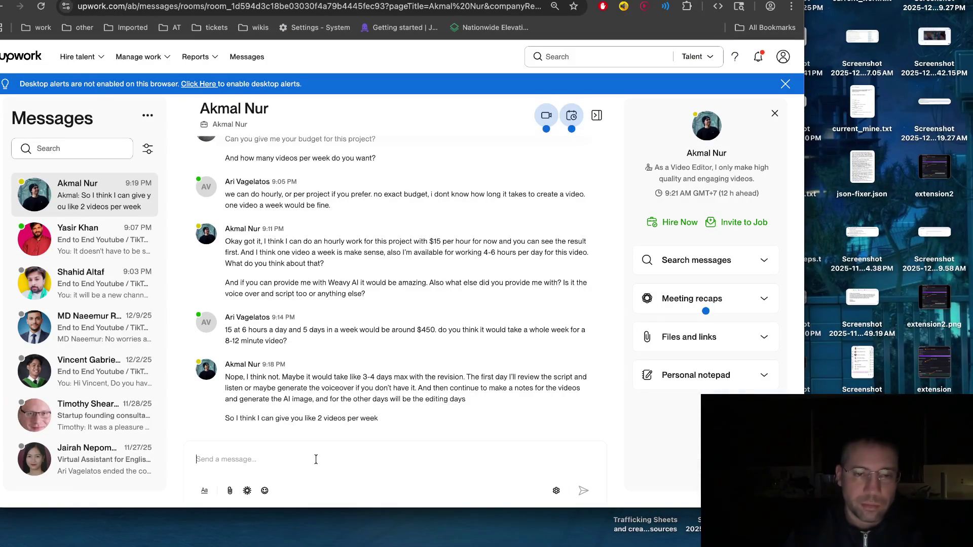
type("lets start with 1")
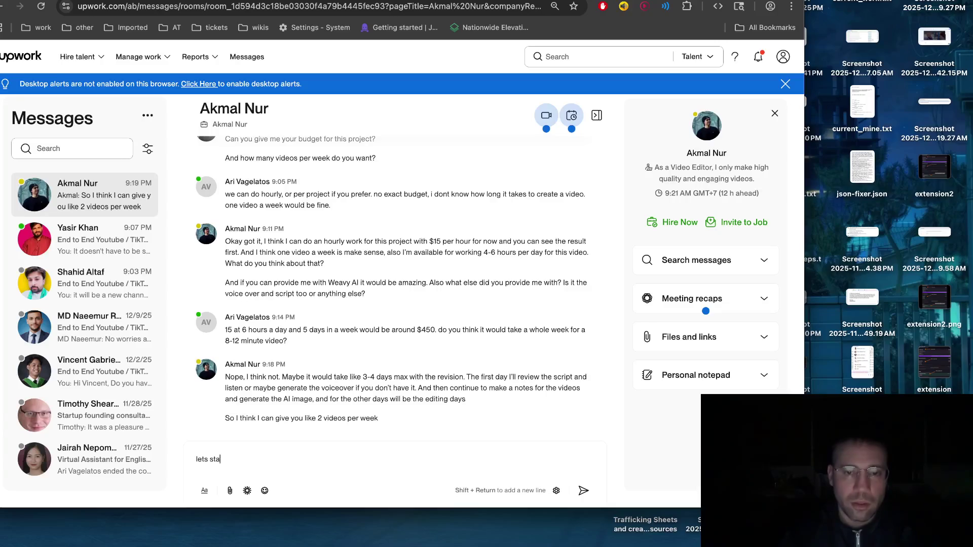
type(". ")
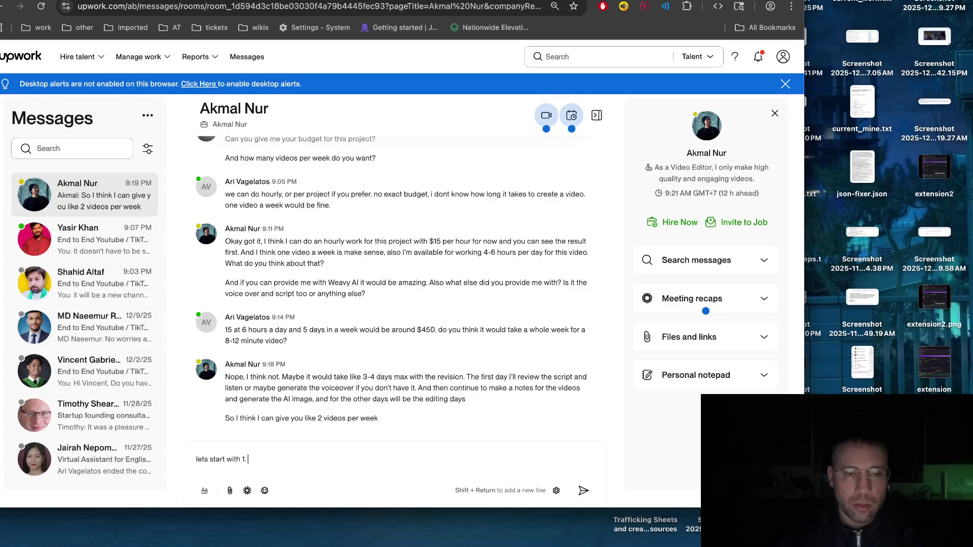
type("would you need the")
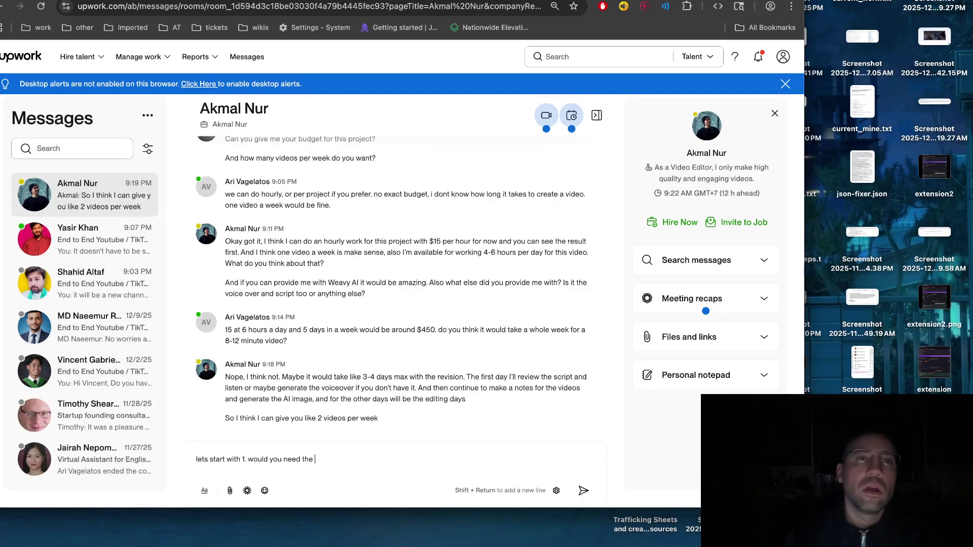
key("ctrl+Tab")
key("super+l")
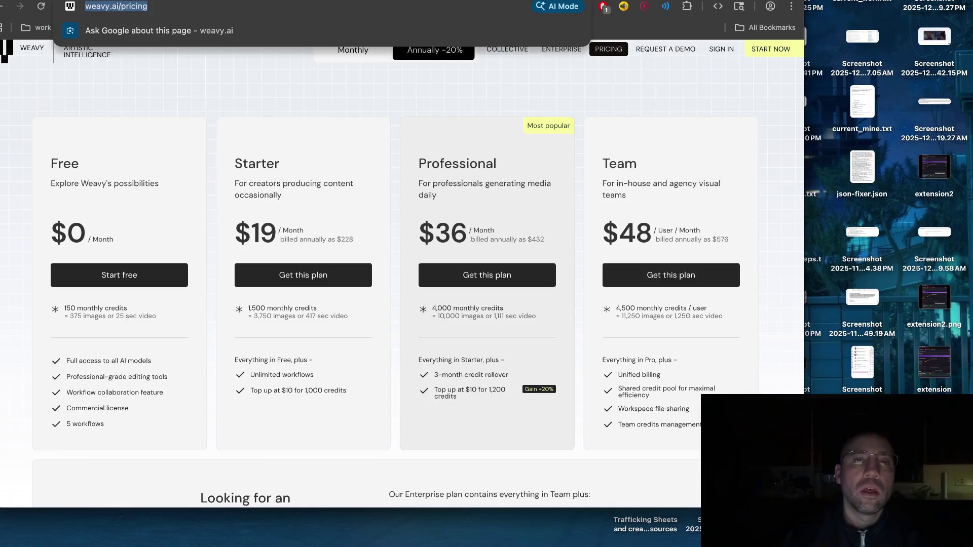
key("ctrl+shift+Tab")
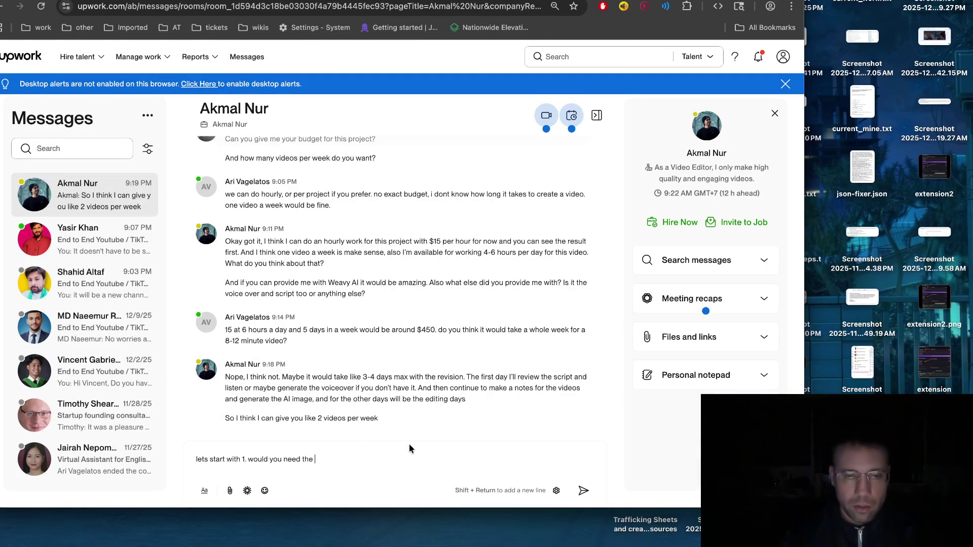
left_click(248, 459)
key("BackSpace")
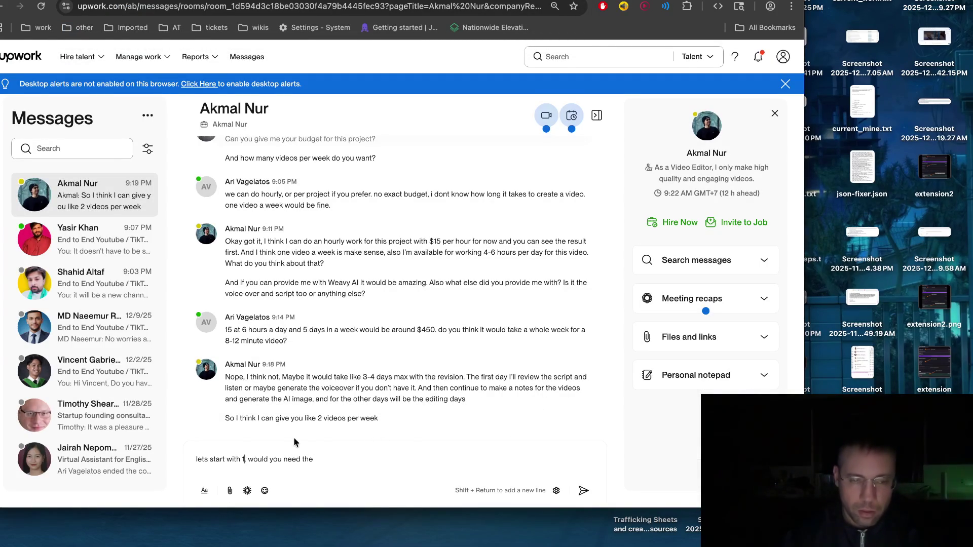
type("video")
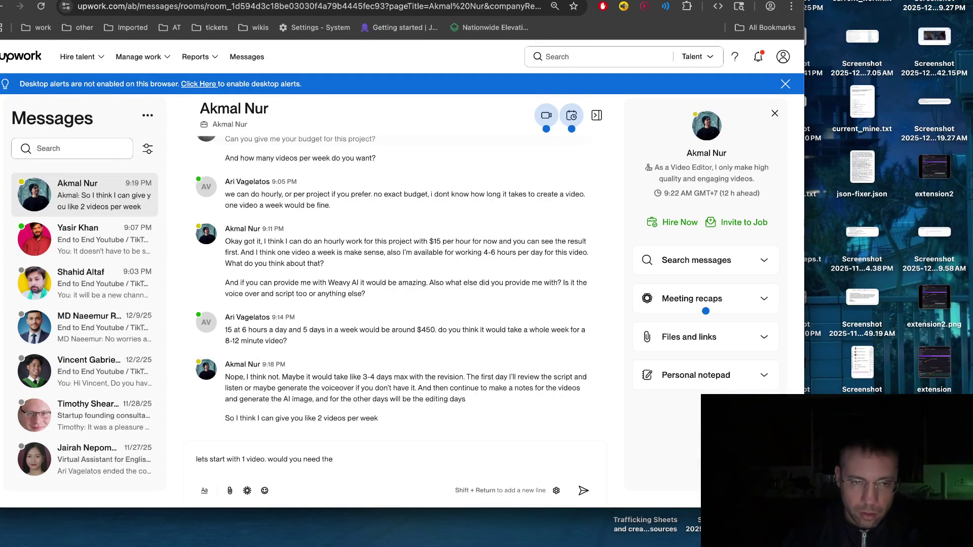
type(".")
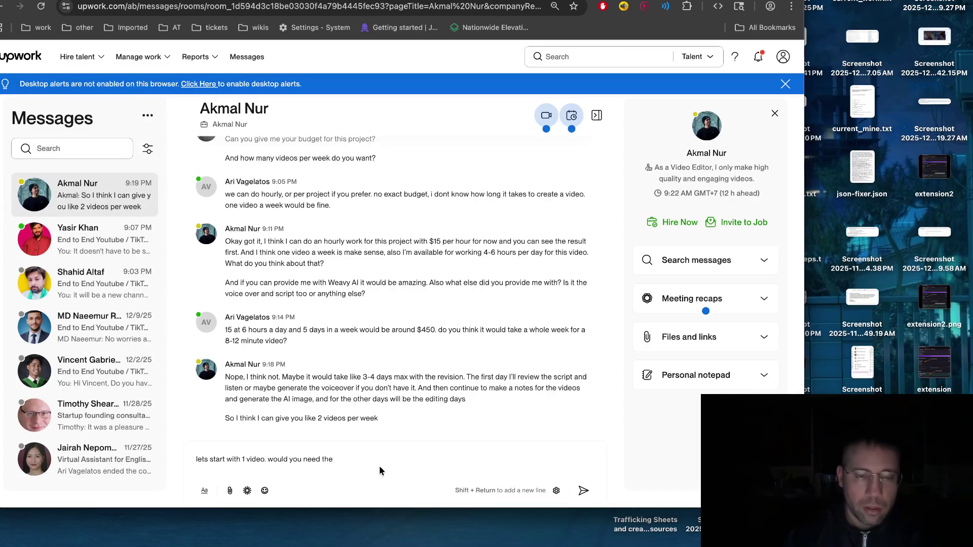
left_click(366, 461)
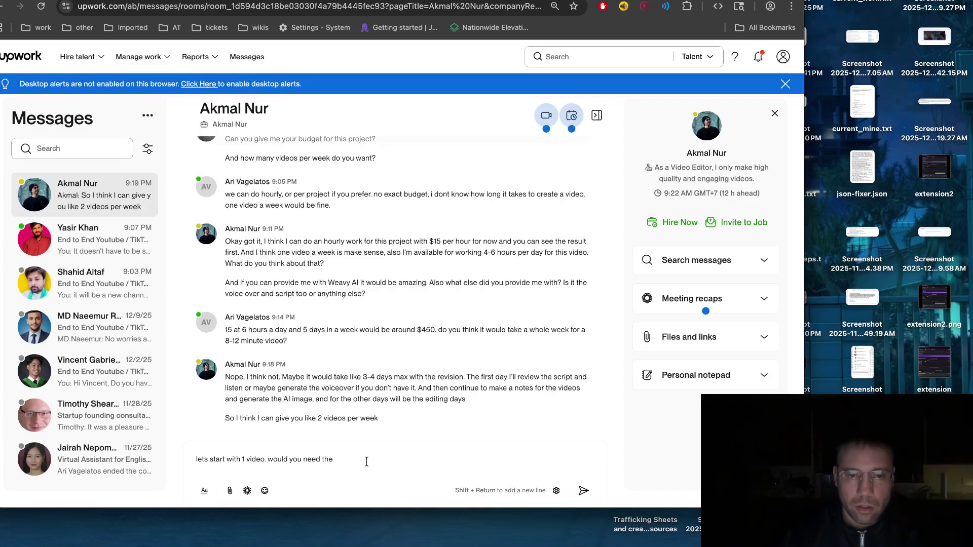
type("pro plan or")
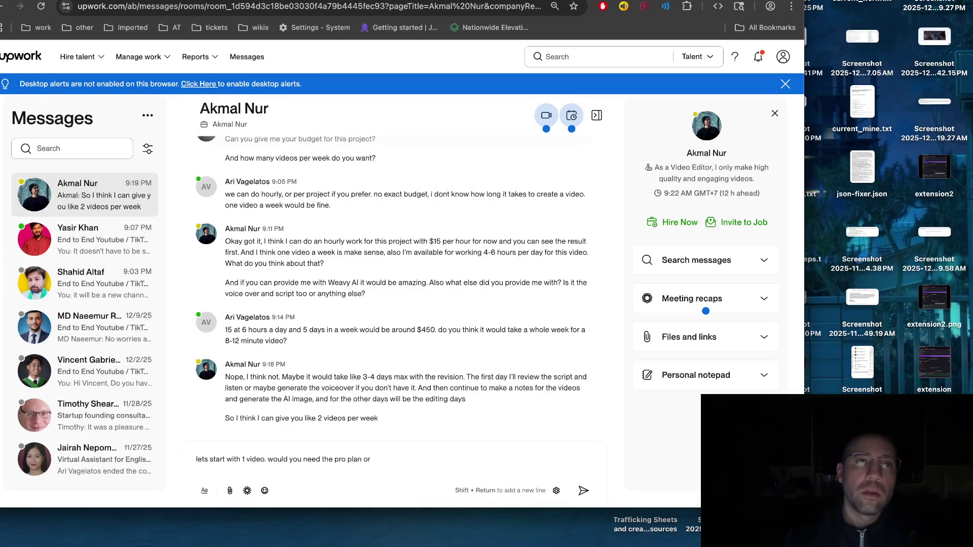
key("ctrl+Tab")
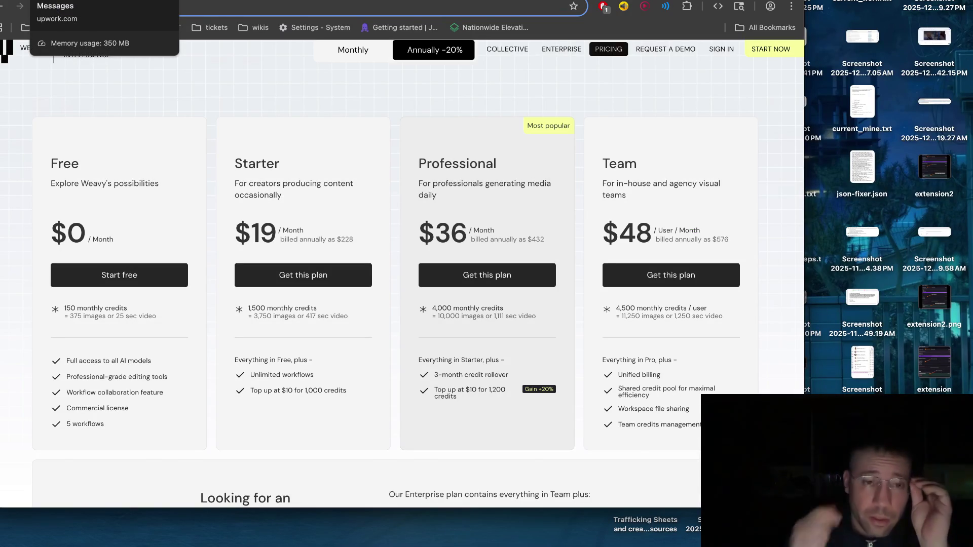
key("ctrl+shift+Tab")
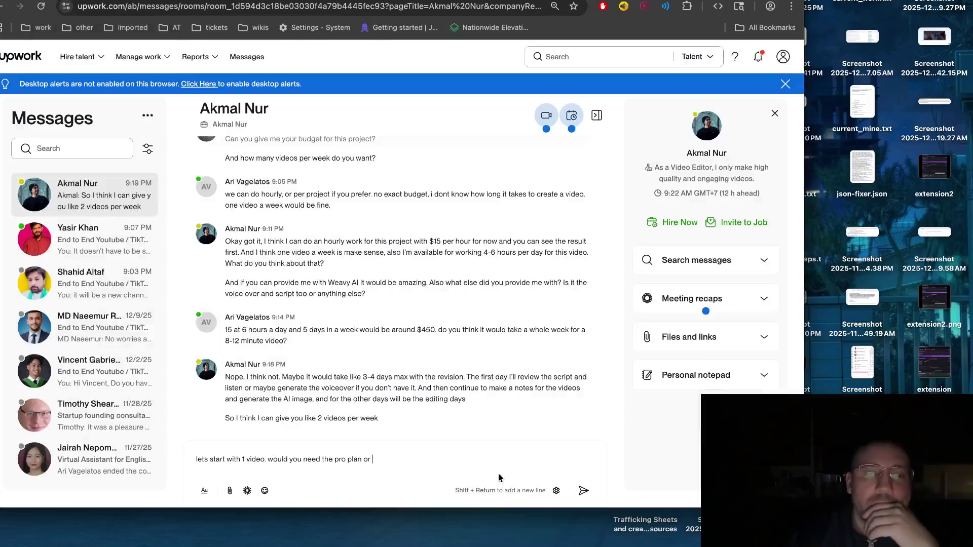
type("just starter?")
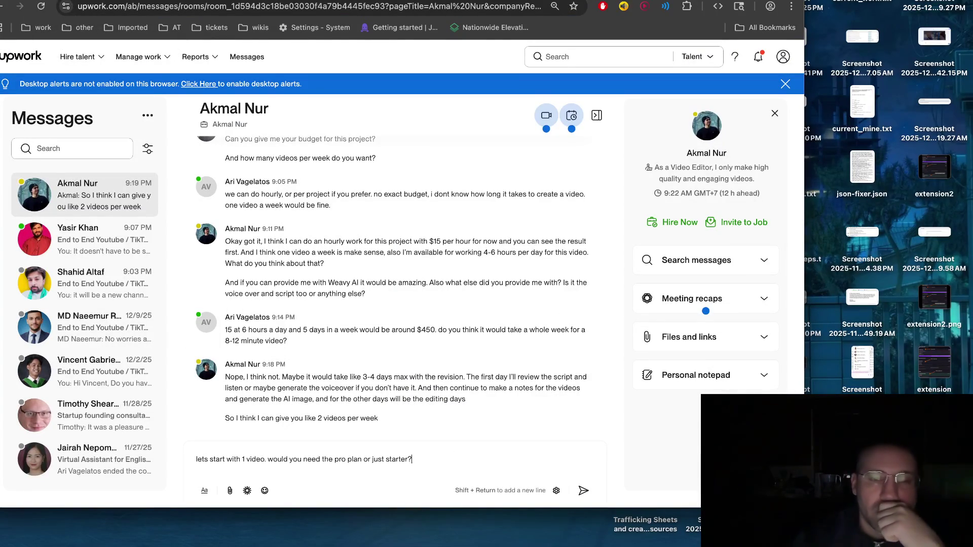
key("Left")
type("for weavy https://www.weavy.ai/pricing")
key("Return")
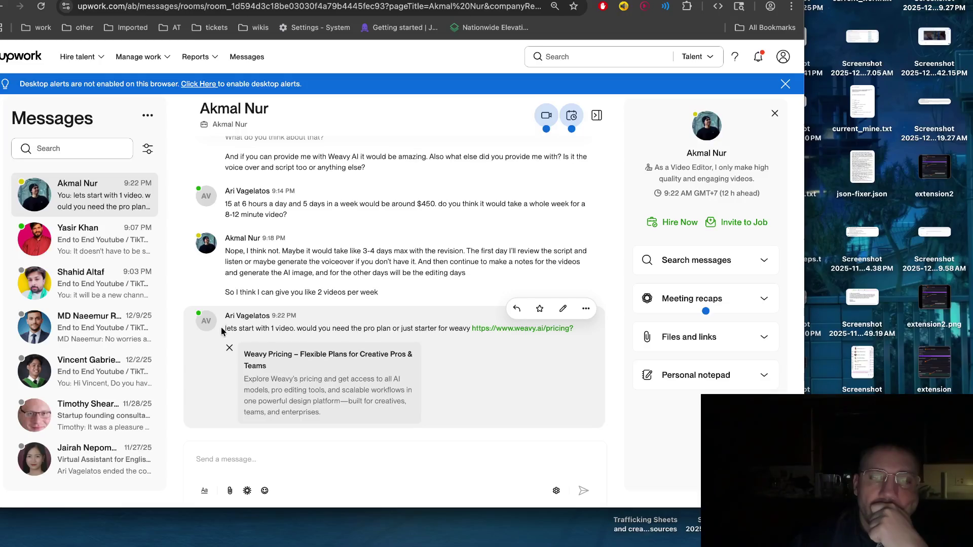
- Remove the sent message's link preview, hide the browser, and switch to a neighbouring Space
left_click(229, 348)
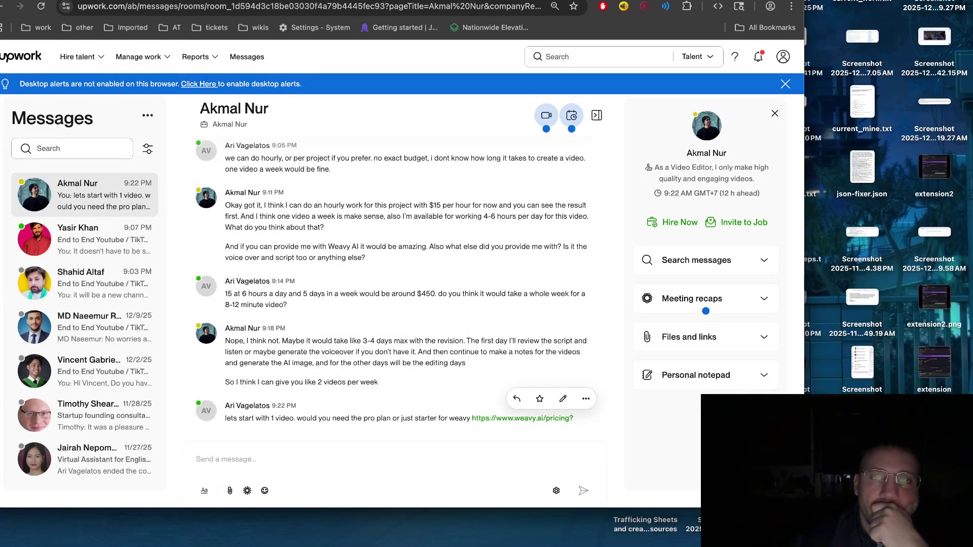
key("super+h")
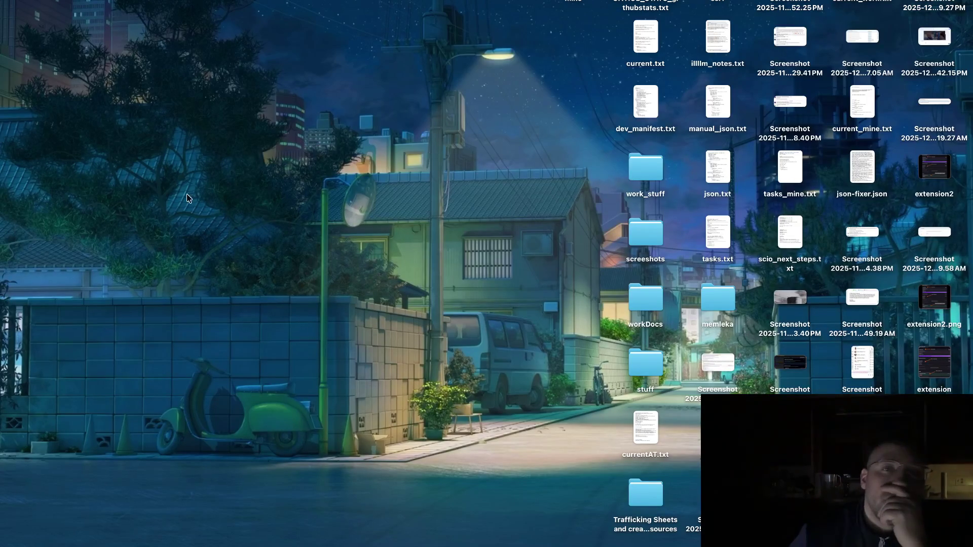
key("ctrl+Left")
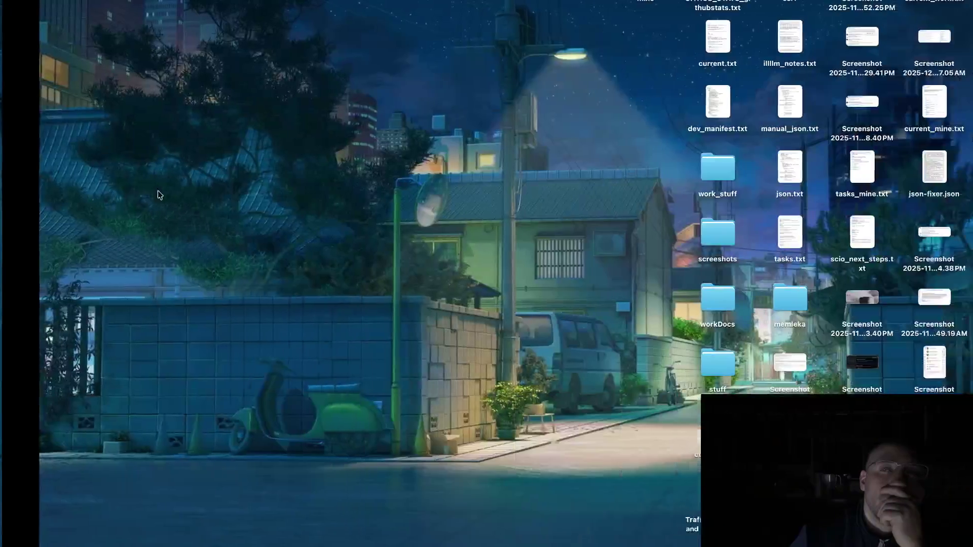
scroll(335, 197, "right", 5)
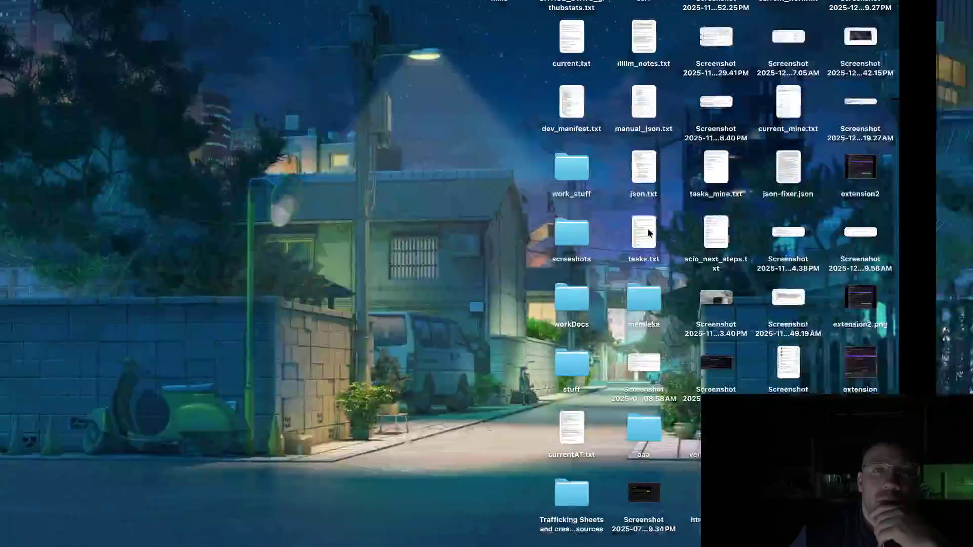
scroll(650, 225, "right", 5)
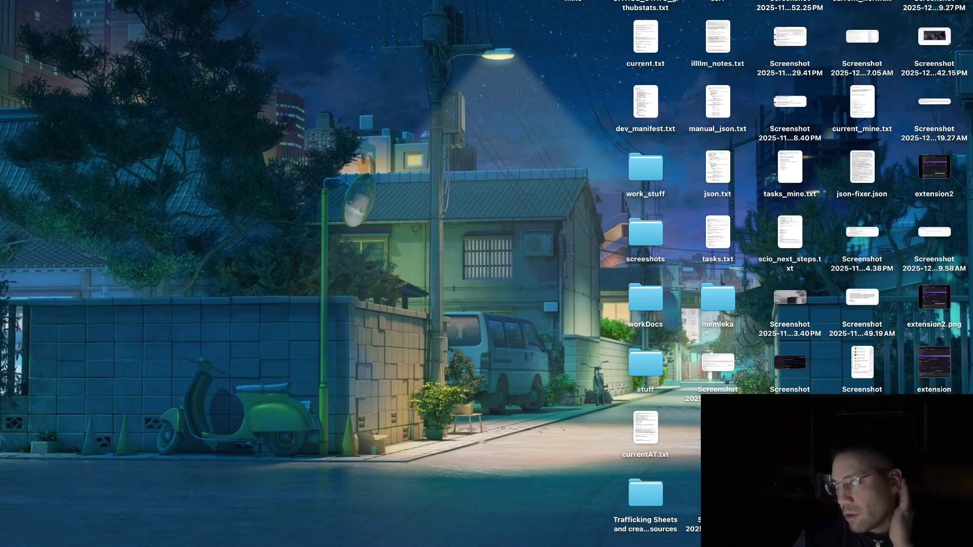
key("ctrl+Left")
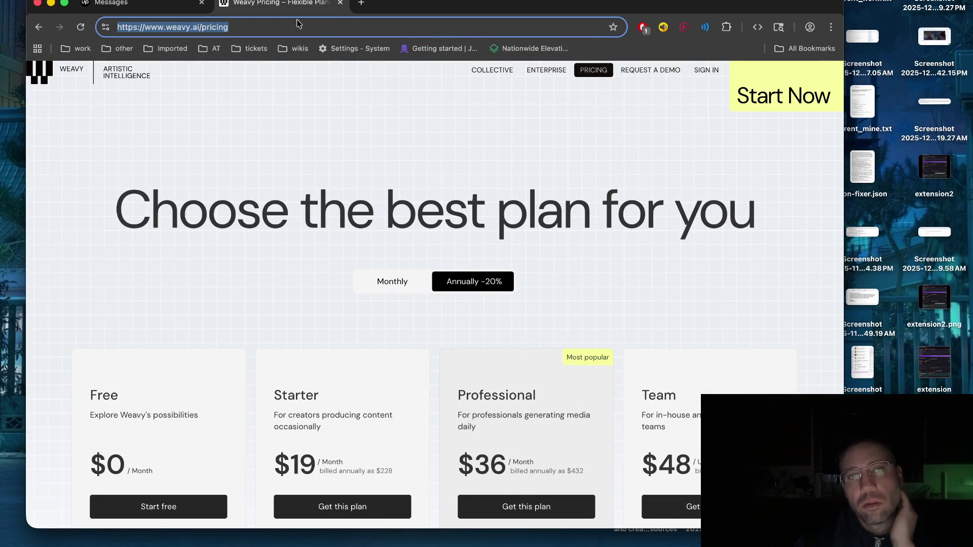
left_click(195, 13)
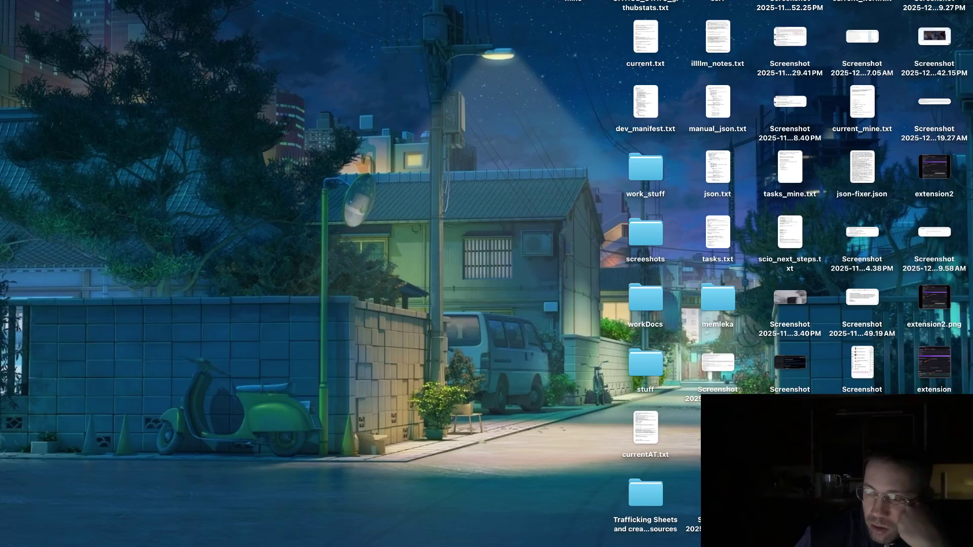
- Bring the Chrome window with the Upwork conversation back using Cmd+Tab
key("super+Tab")
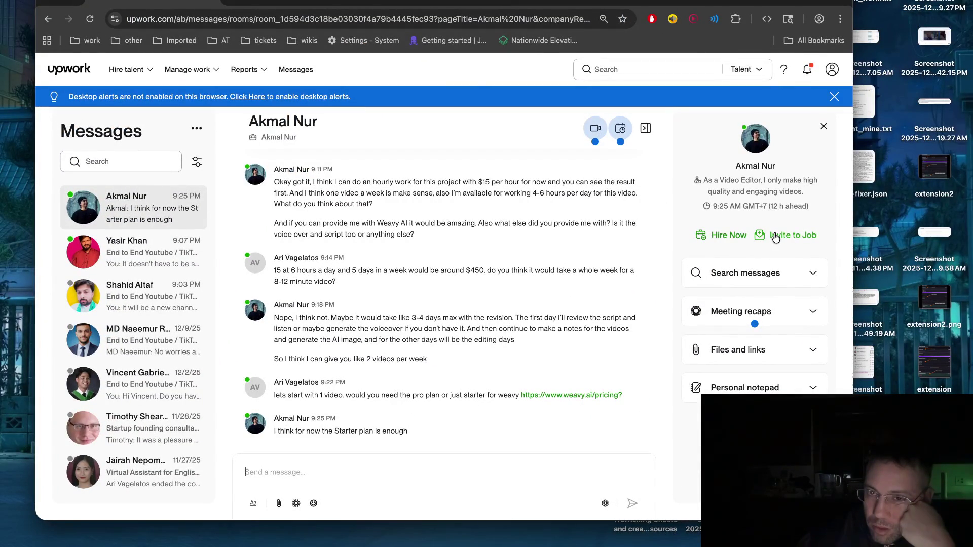
- Go from Invite to Job to Hire on the editor's profile, opening a blank Send an offer form
left_click(775, 236)
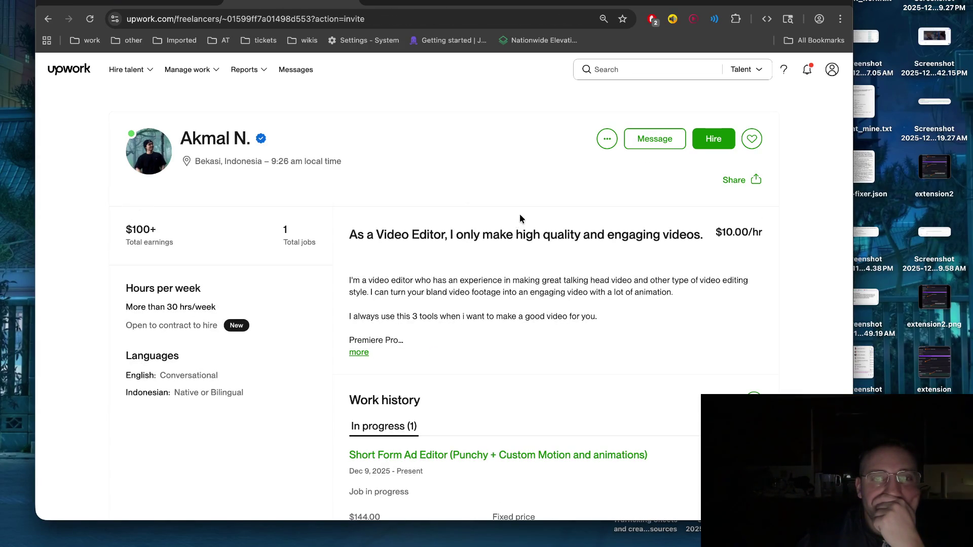
scroll(465, 208, "down", 2)
scroll(463, 213, "up", 5)
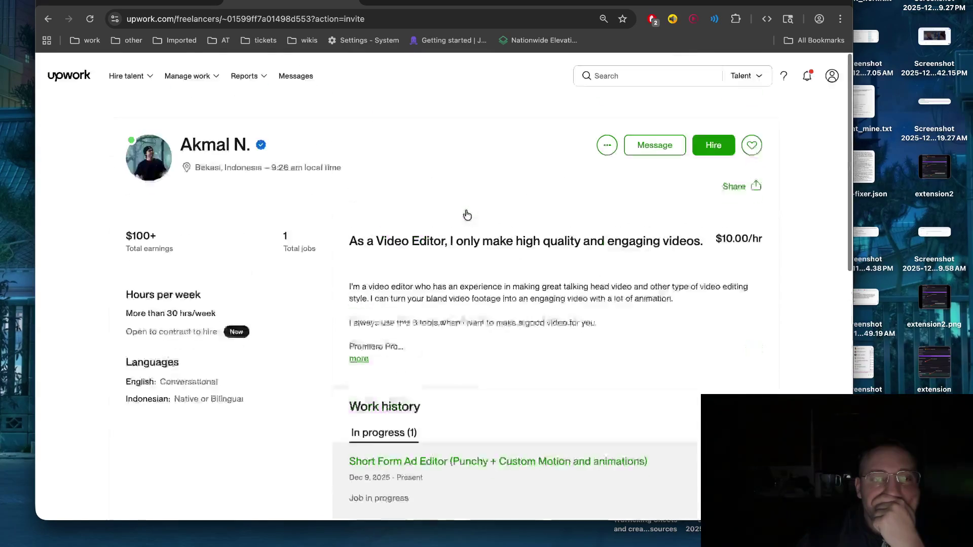
left_click(716, 138)
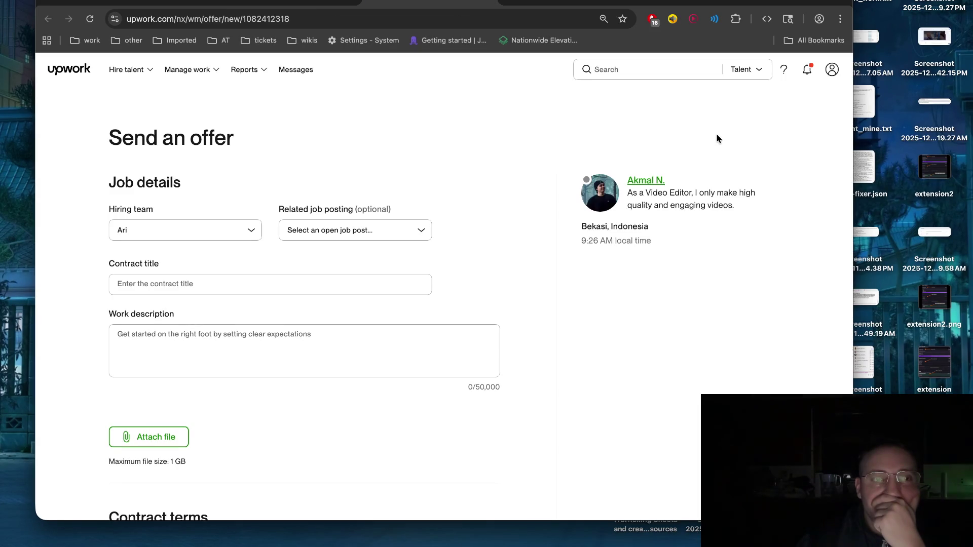
- Link the offer to the End to End Youtube / TikTok post, review contract terms, and return to the profile
left_click(376, 233)
left_click(355, 275)
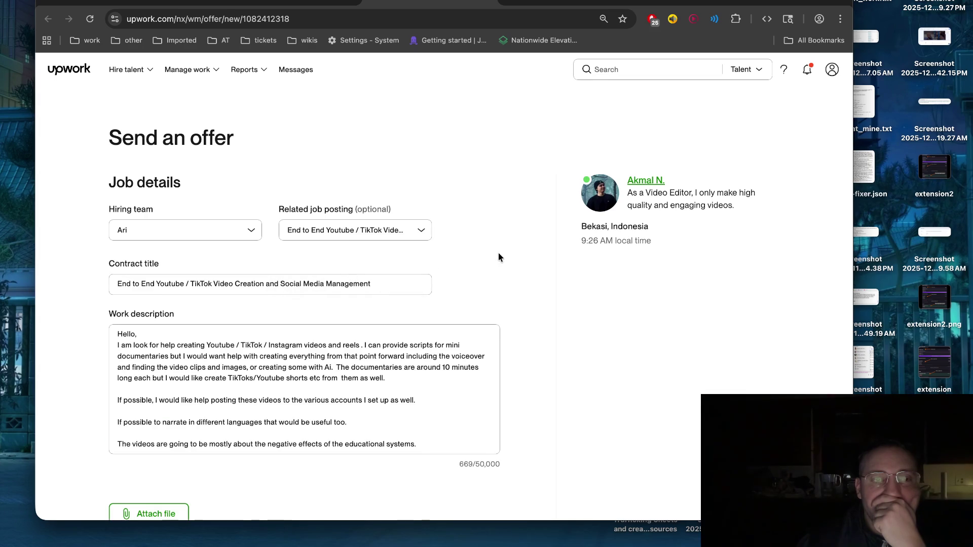
scroll(497, 251, "down", 10)
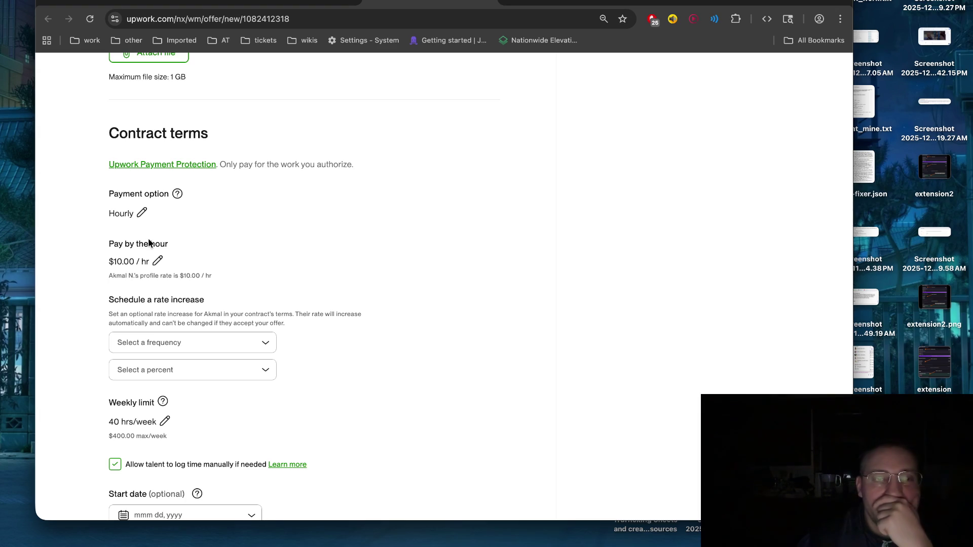
scroll(218, 126, "down", 1)
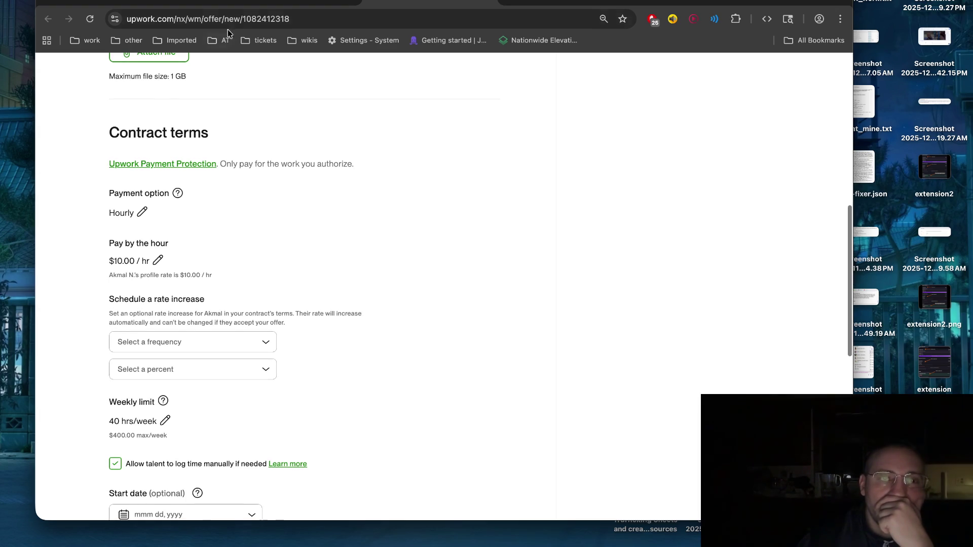
left_click(292, 3)
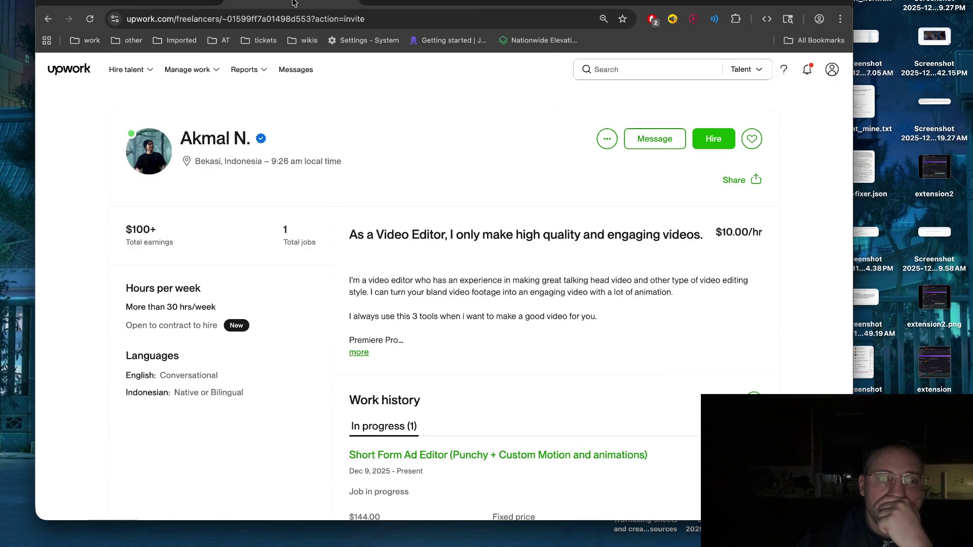
- Draft the message 'would you be able to help for $10 an hour' in the editor's chat
left_click(142, 2)
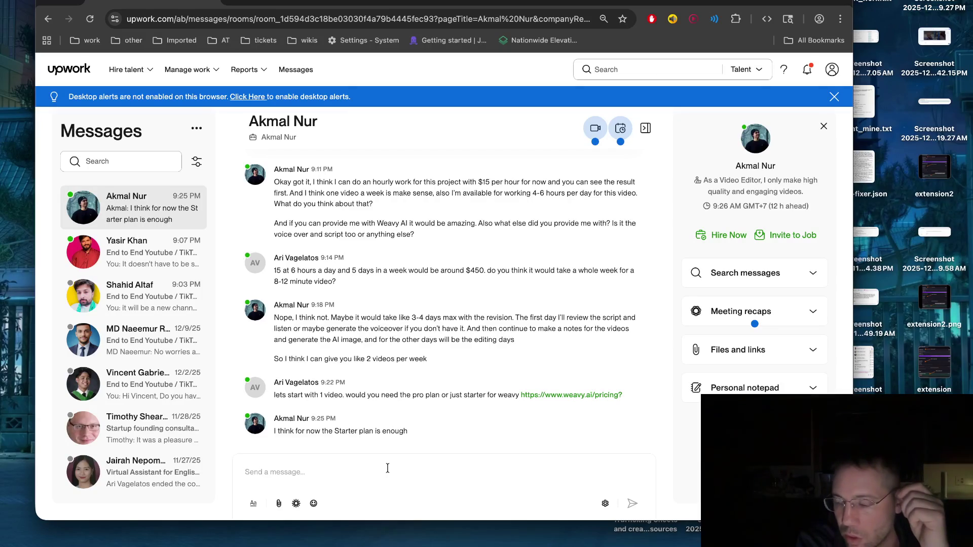
type("would you be a")
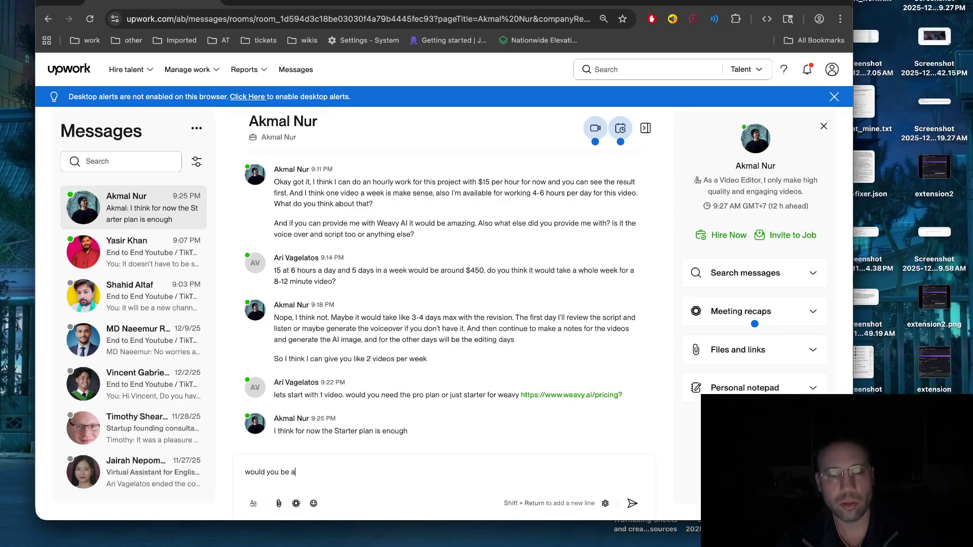
type("ble to do it for")
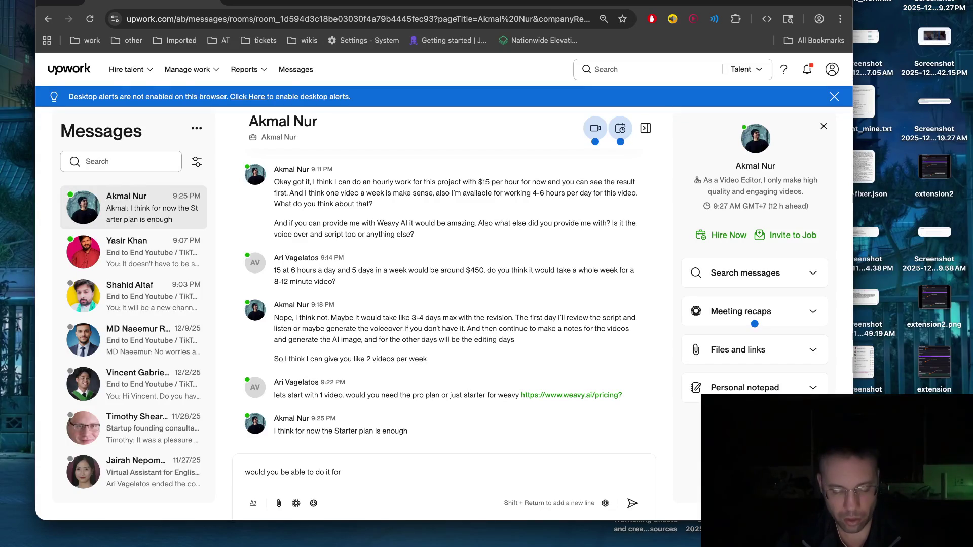
type(" $10")
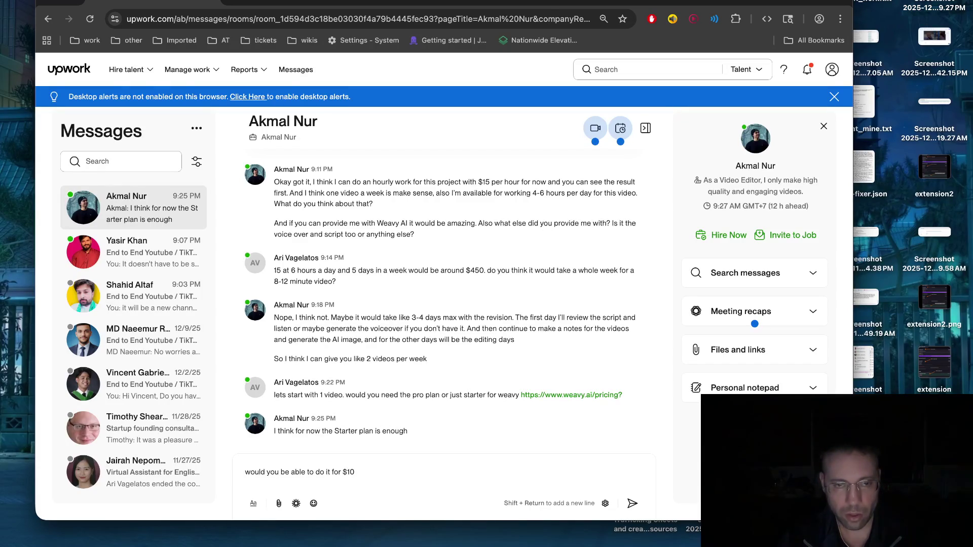
left_click_drag(315, 472, 341, 472)
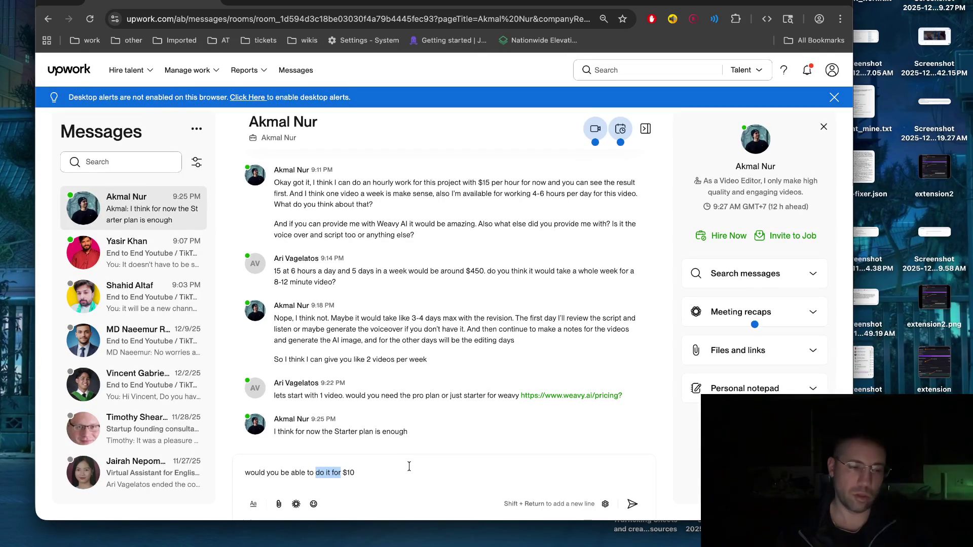
type("wor")
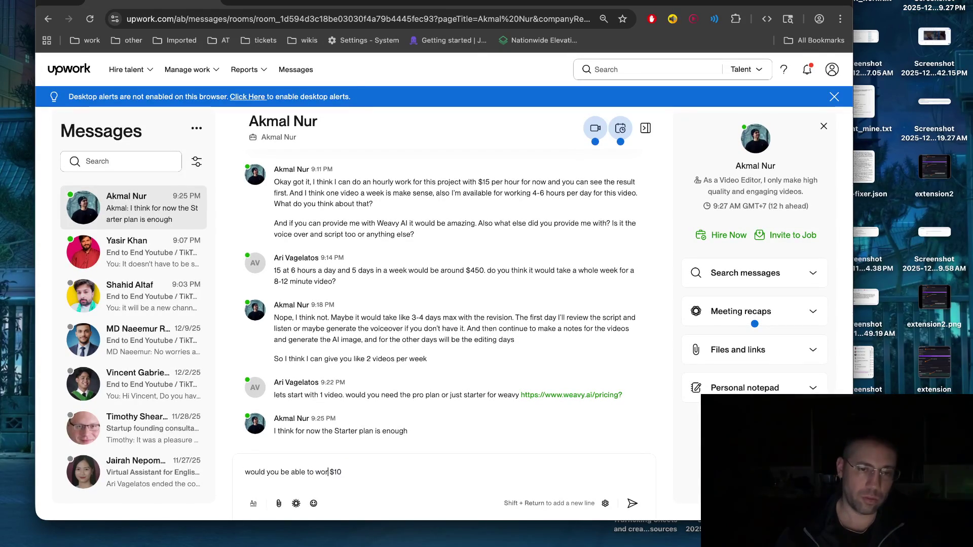
key("BackSpace")
key("BackSpace")
key("BackSpace")
type("help for $10 ")
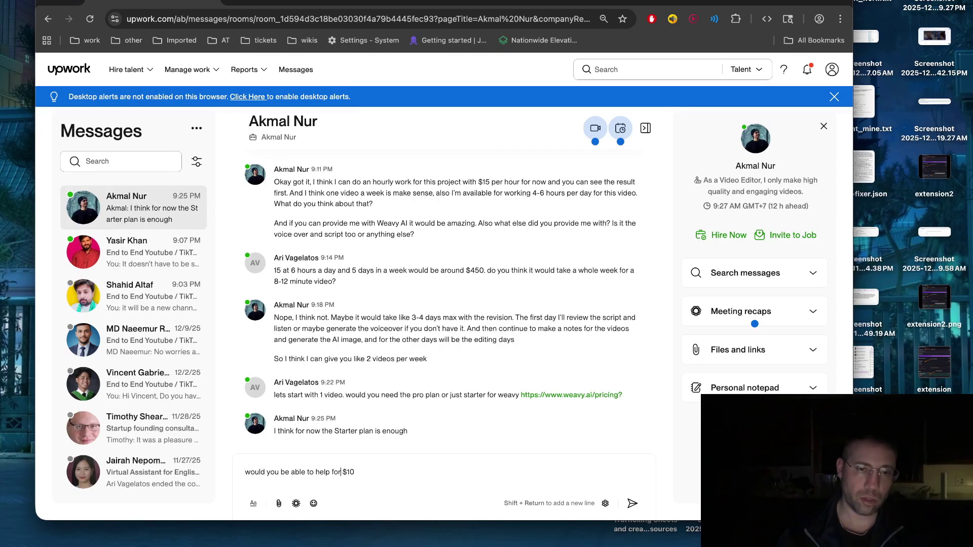
type("an hour?")
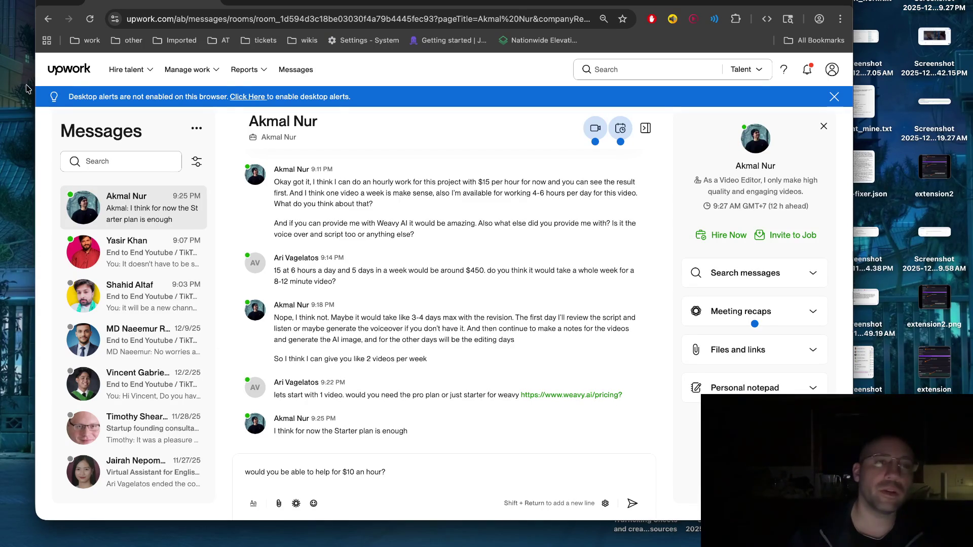
- Open the Upwork dashboard in a new tab from the logo and switch to it
right_click(76, 74)
left_click(76, 76)
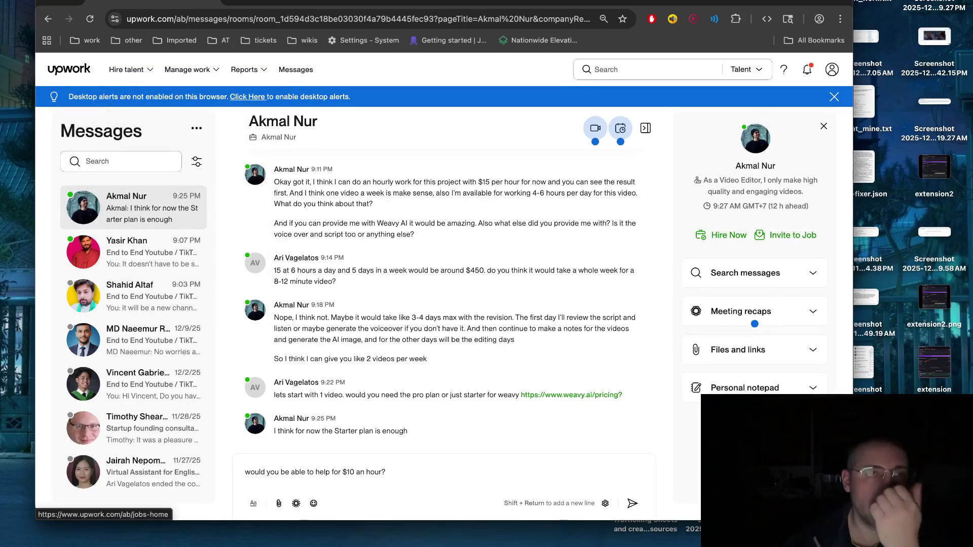
left_click(194, 2)
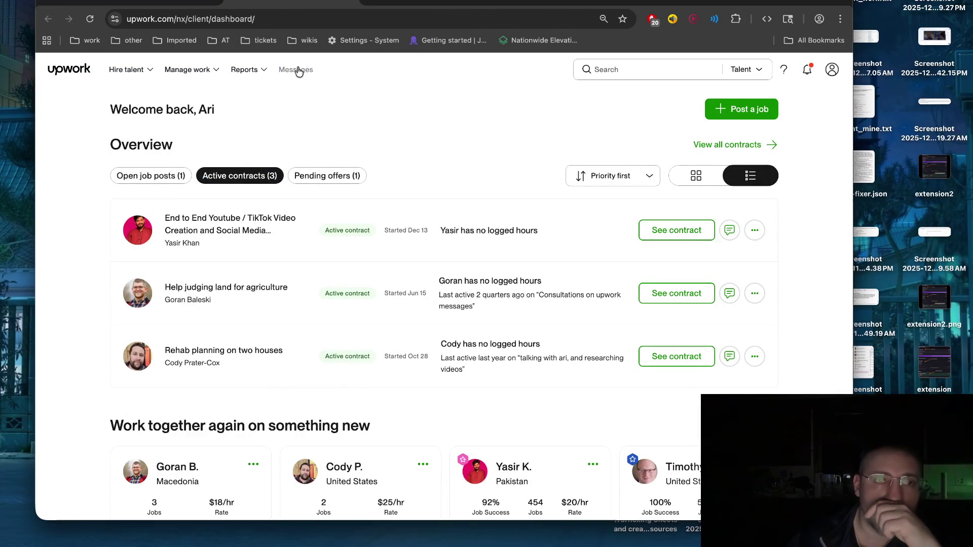
- Search talent for 'youtube video creator', scroll the results, and open the top $9.00/hr creator's profile
left_click(659, 71)
type("youtube vide")
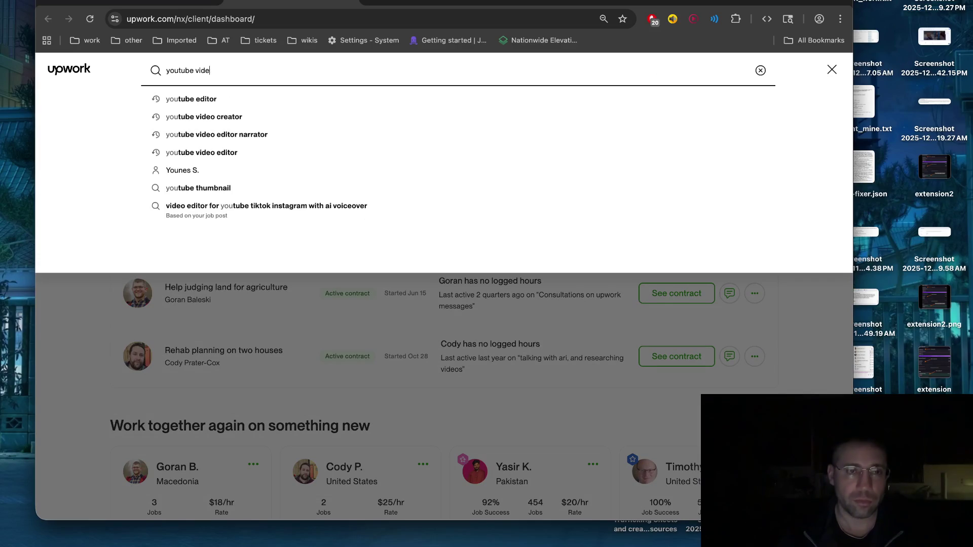
type("o")
key("Down")
key("Return")
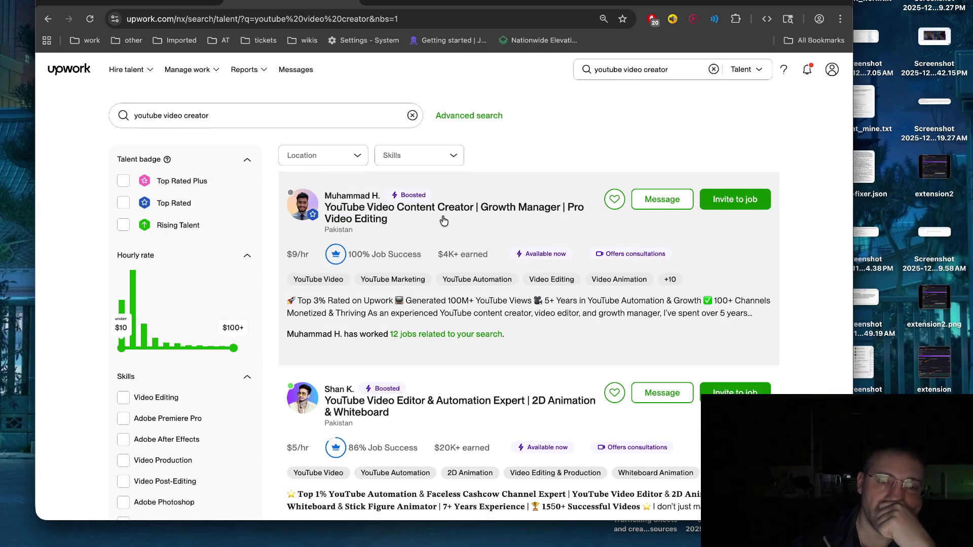
scroll(443, 220, "down", 3)
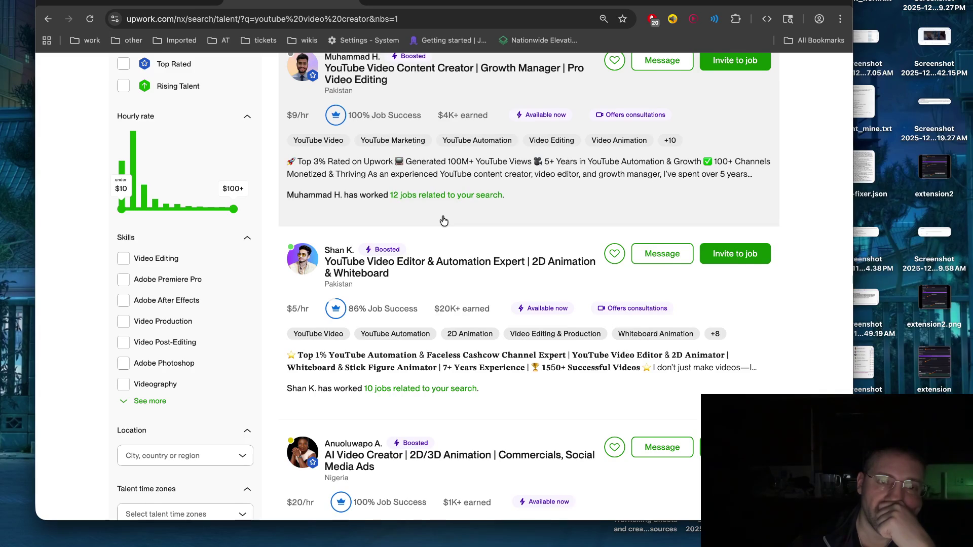
scroll(443, 221, "down", 1)
scroll(444, 221, "down", 1)
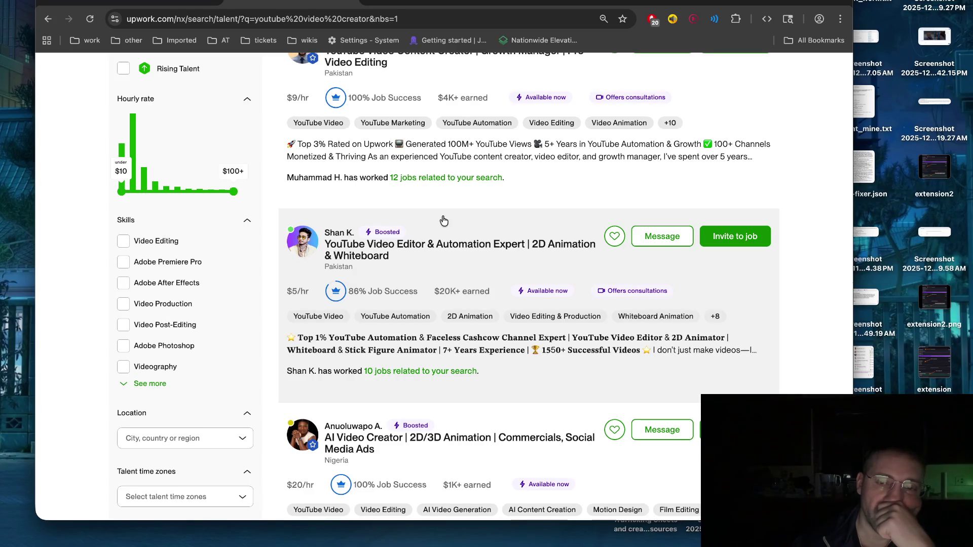
scroll(444, 220, "up", 3)
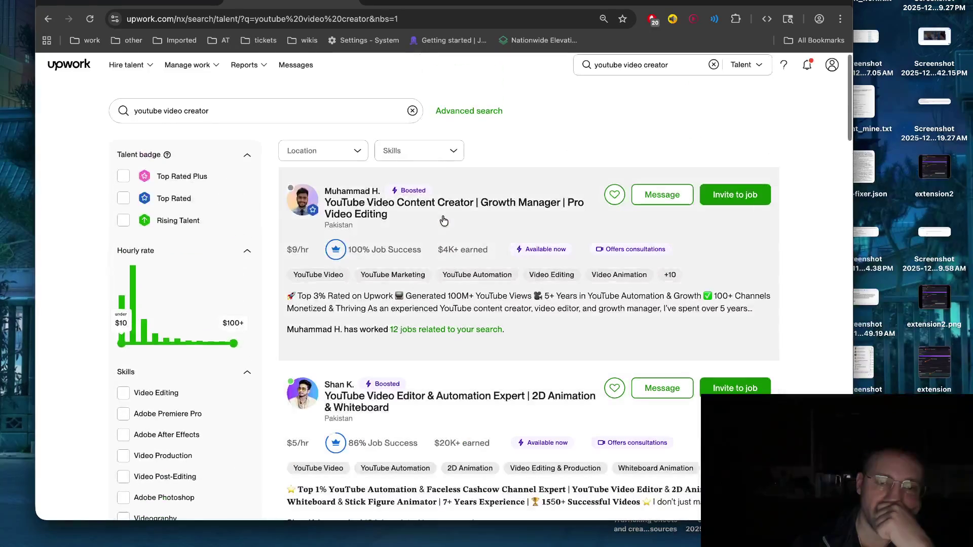
left_click(372, 216)
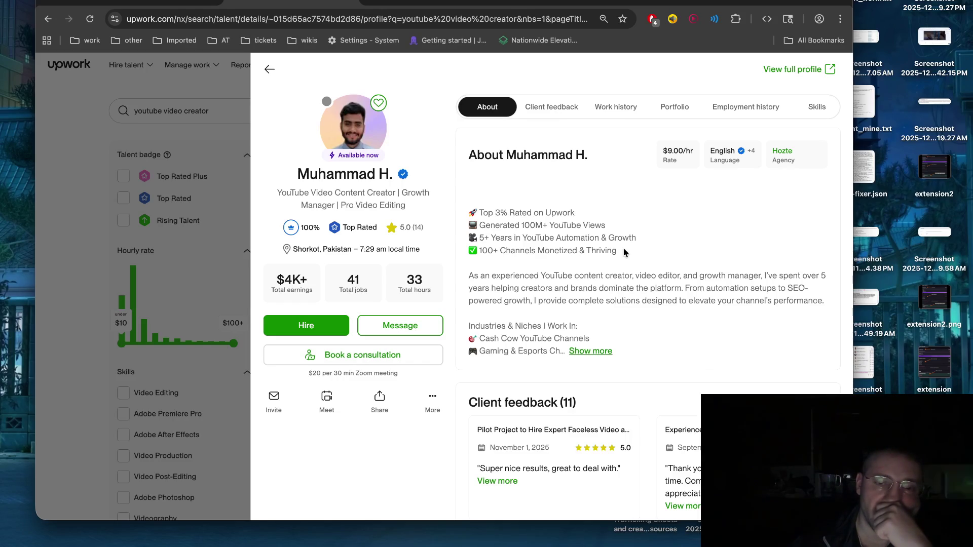
- Expand the industries list and look over the Cash Cow YouTube Channels and editing software lines
left_click(582, 355)
scroll(626, 228, "down", 3)
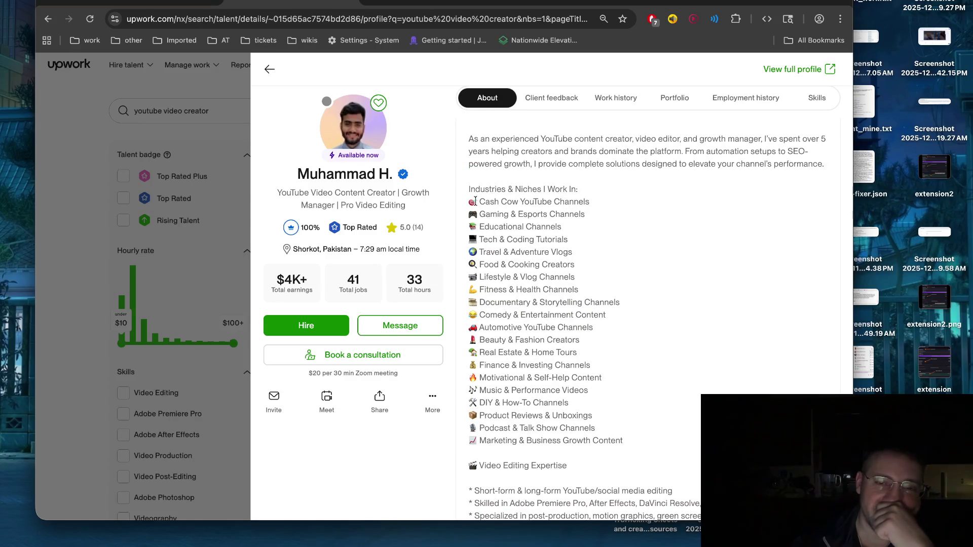
left_click_drag(474, 202, 650, 208)
left_click(651, 237)
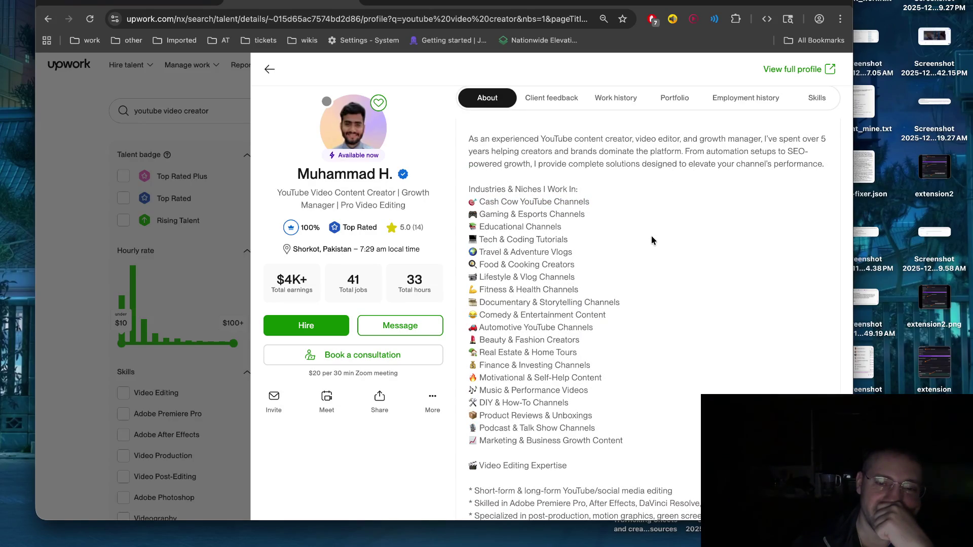
scroll(652, 236, "down", 4)
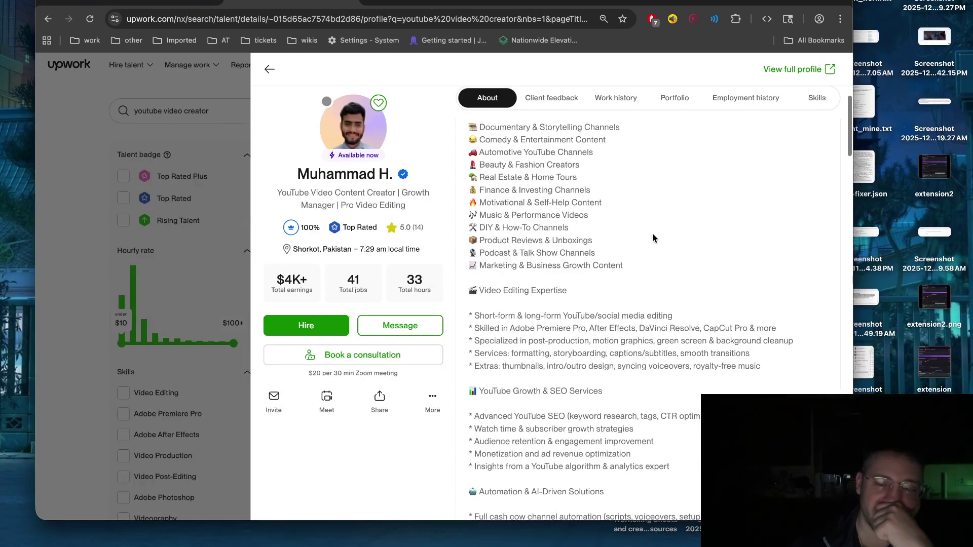
scroll(652, 237, "down", 1)
scroll(653, 237, "down", 3)
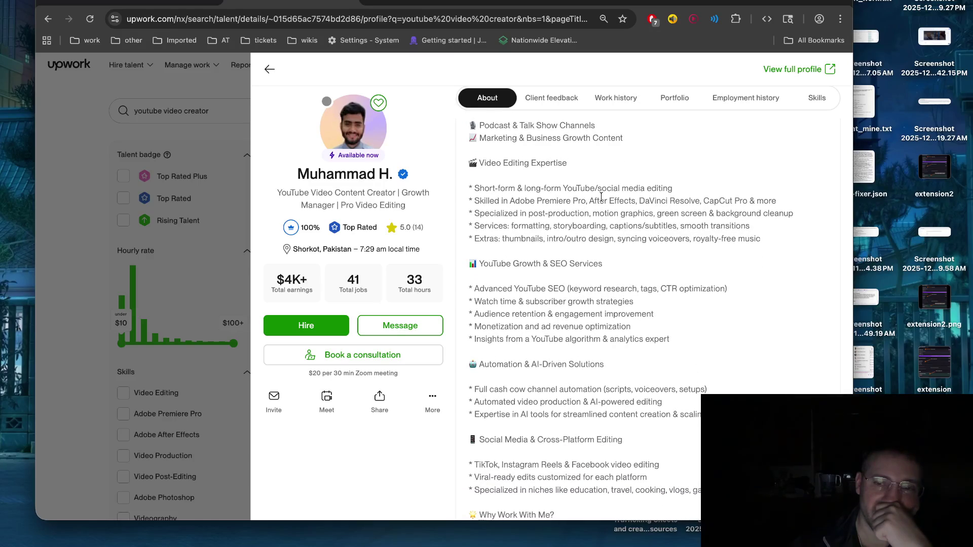
left_click_drag(602, 201, 776, 200)
left_click(757, 209)
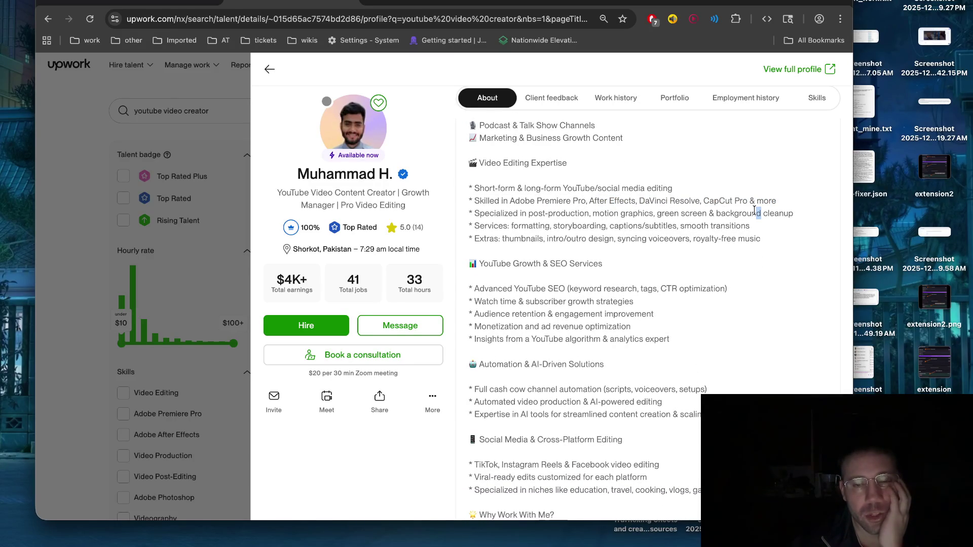
- Read further down the About text and select the cash cow channel automation line
scroll(755, 210, "down", 1)
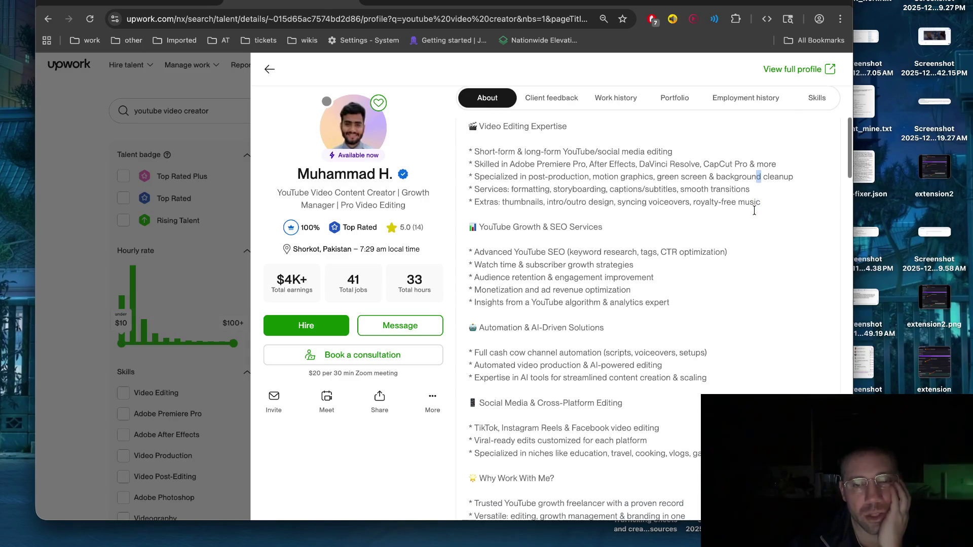
scroll(754, 210, "down", 1)
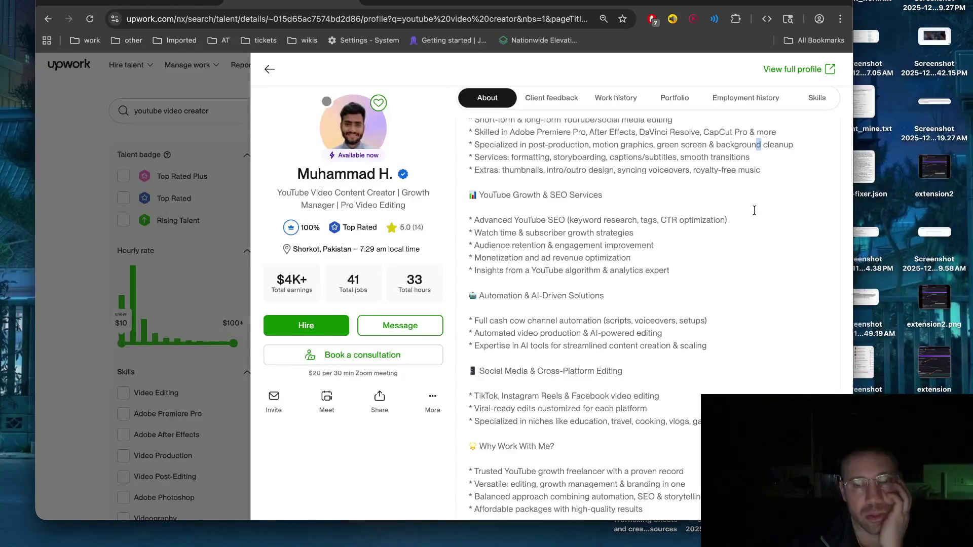
scroll(754, 210, "down", 1)
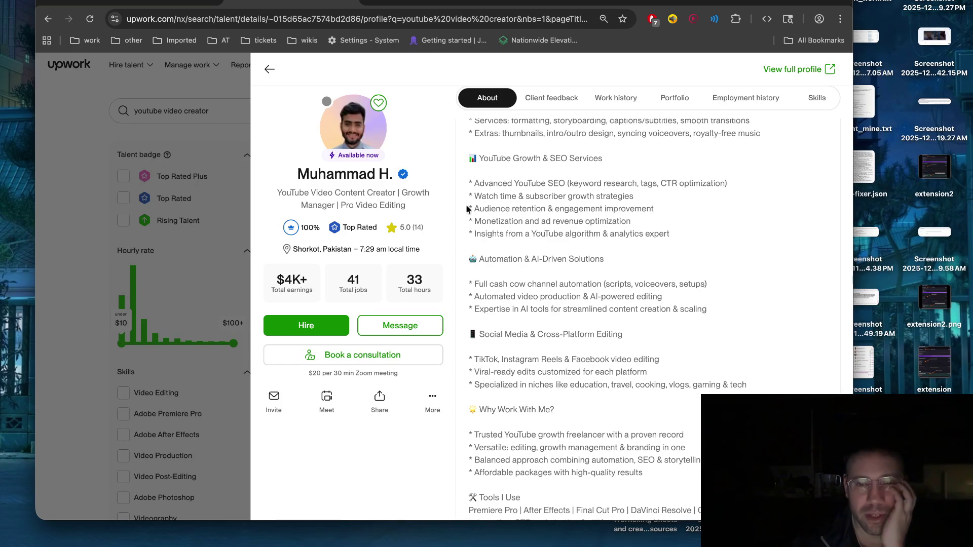
left_click_drag(471, 287, 713, 284)
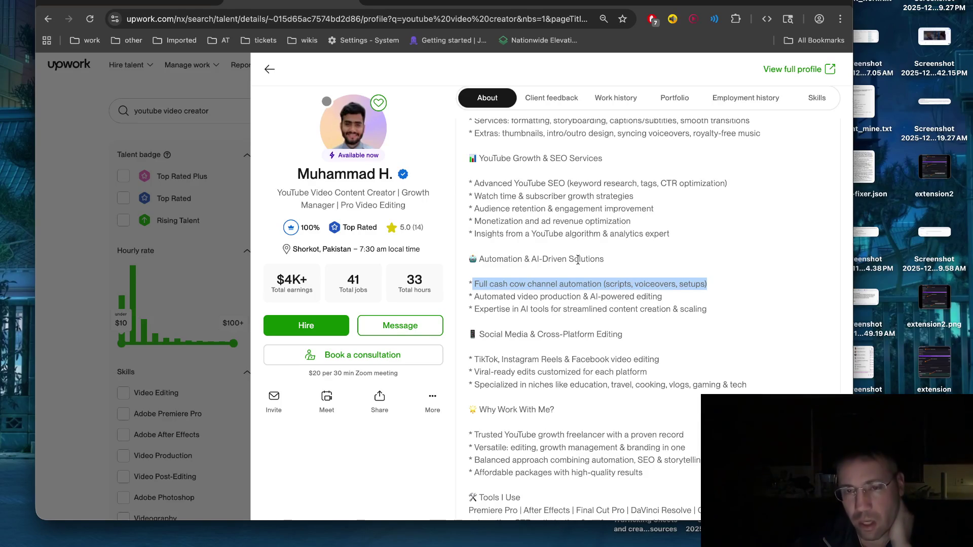
right_click(536, 282)
key("Escape")
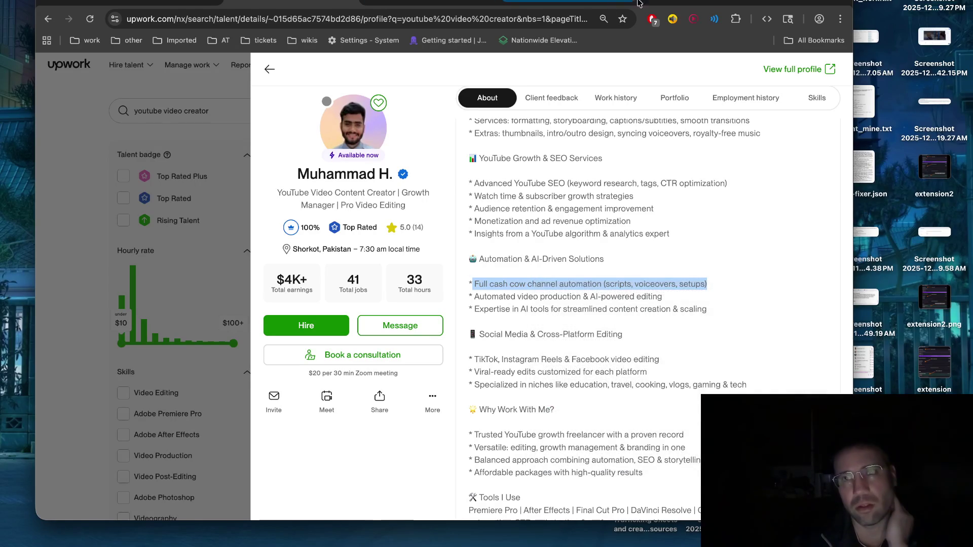
- Search Google for 'full cash cow channel automation' and read the expanded AI Overview
left_click(788, 2)
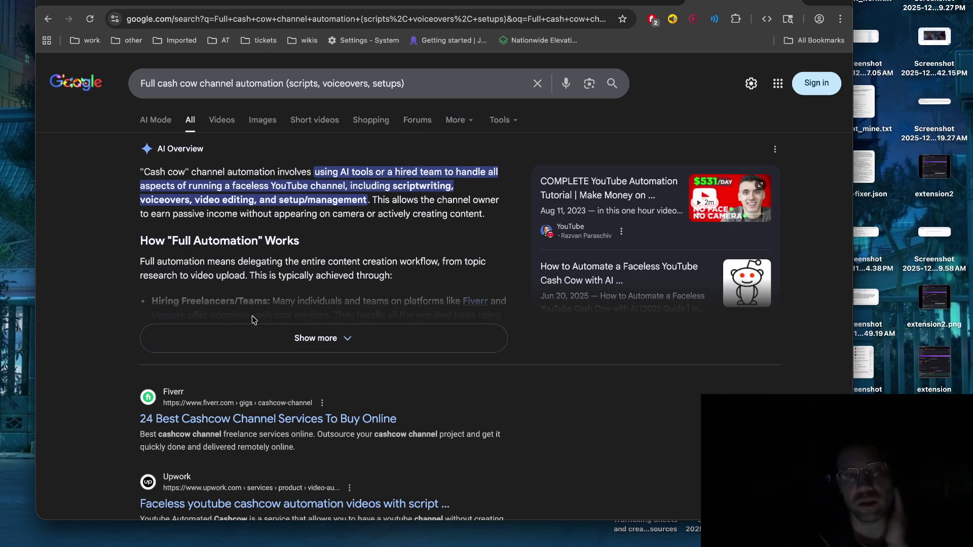
left_click(258, 335)
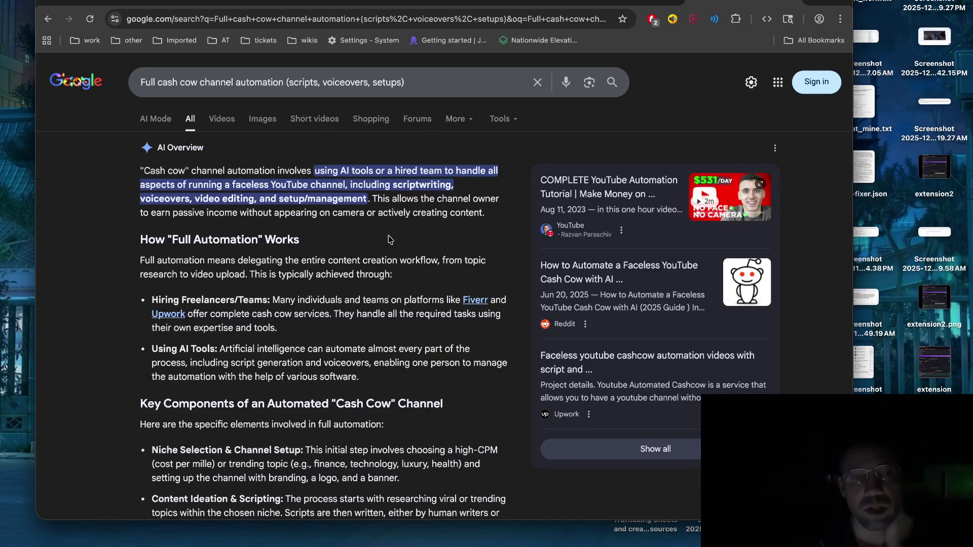
scroll(390, 239, "down", 3)
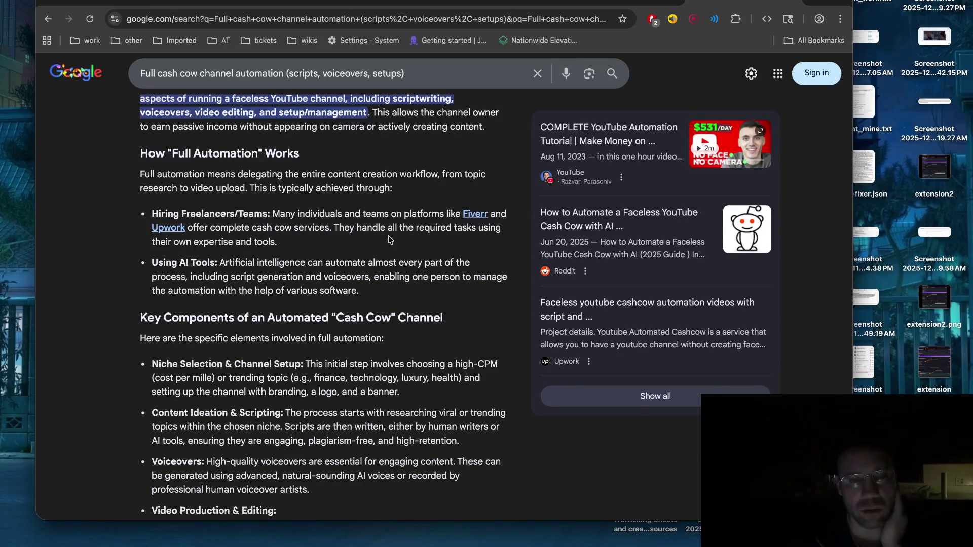
scroll(390, 239, "down", 5)
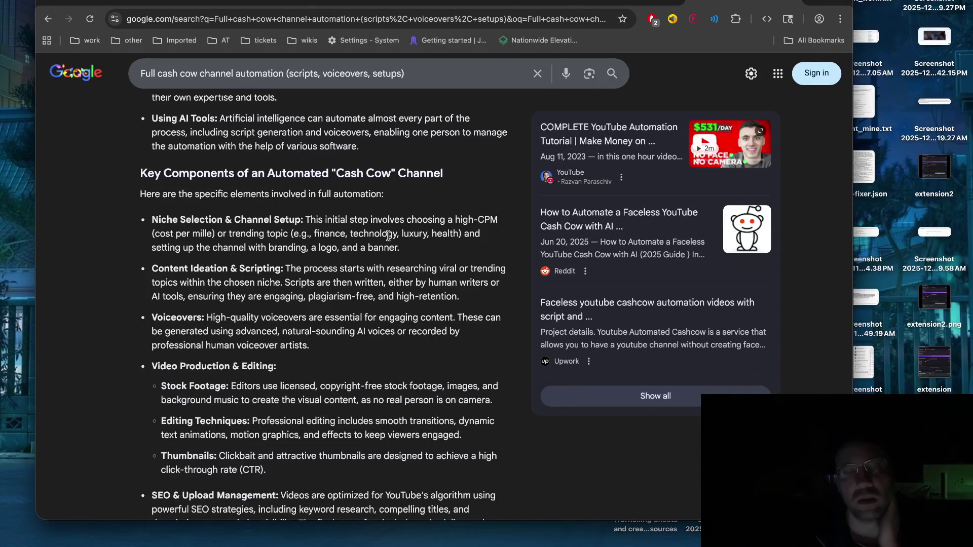
scroll(388, 235, "down", 4)
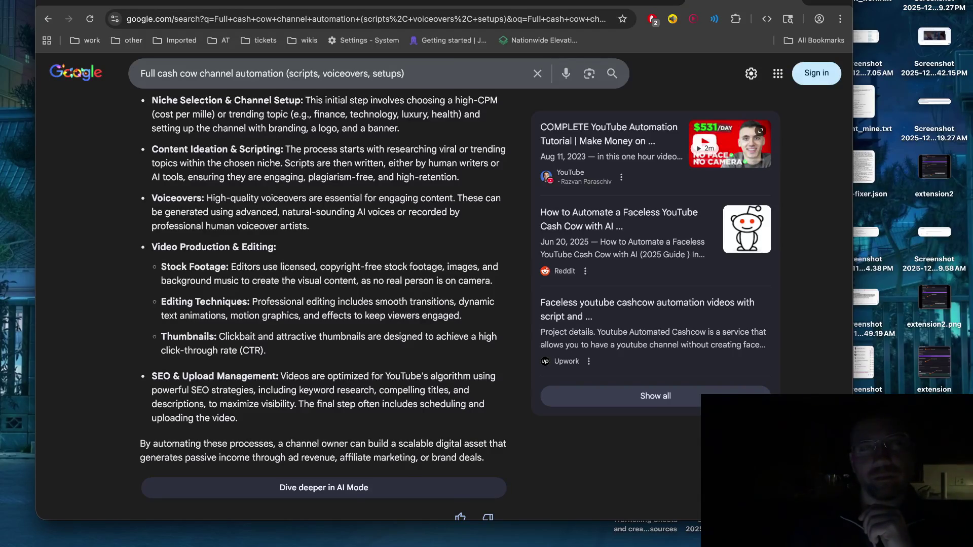
key("ctrl+Tab")
- Scroll the Weavy page, then hide the Evernote notes window to return to Weavy's pricing plans
scroll(349, 172, "down", 5)
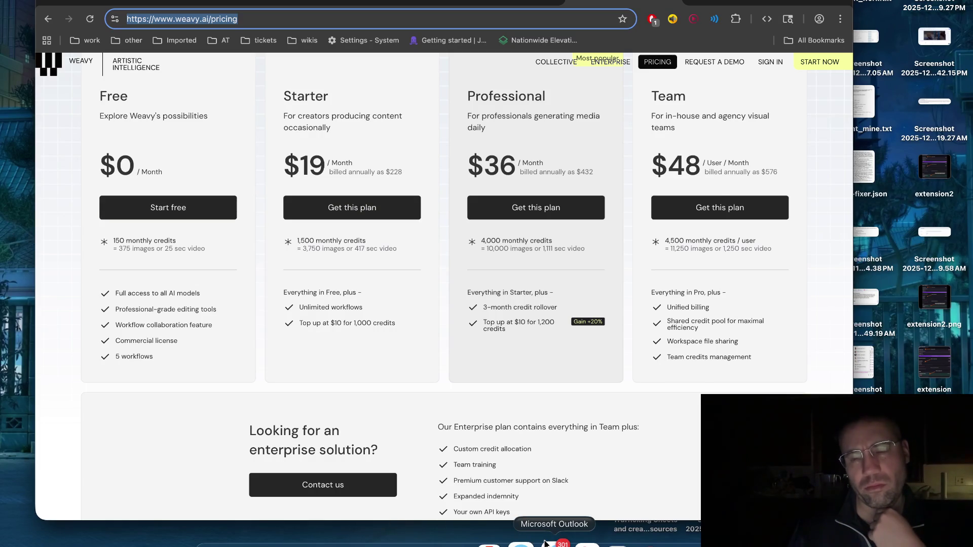
scroll(426, 202, "down", 1)
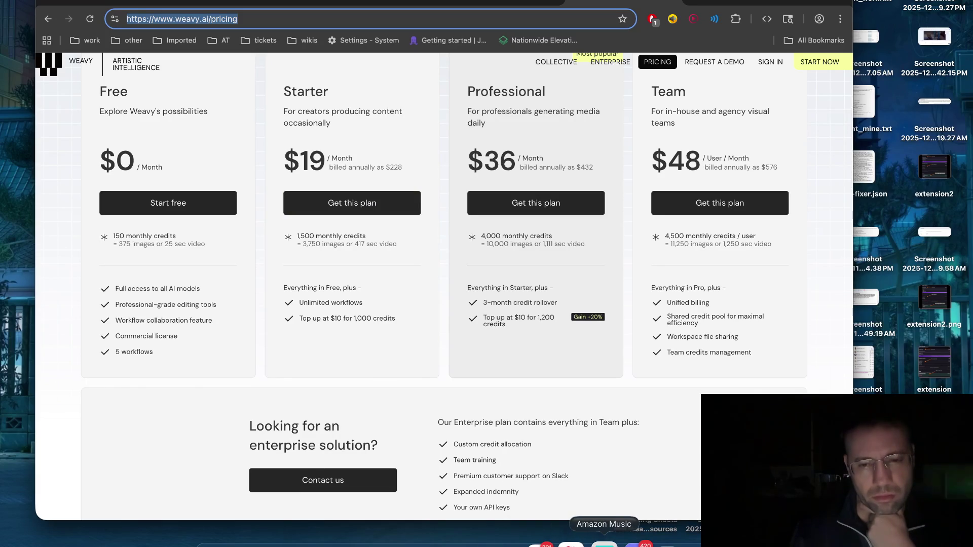
left_click(399, 543)
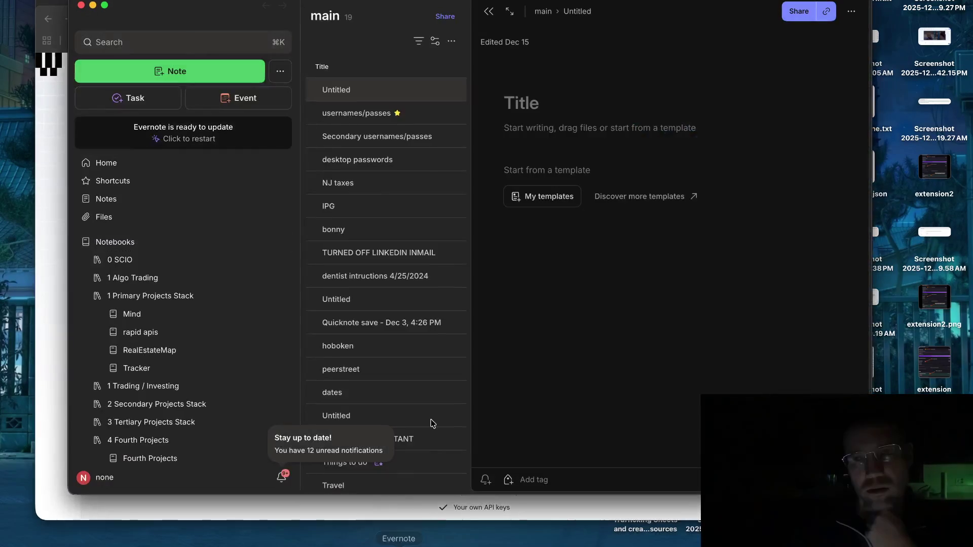
key("super+h")
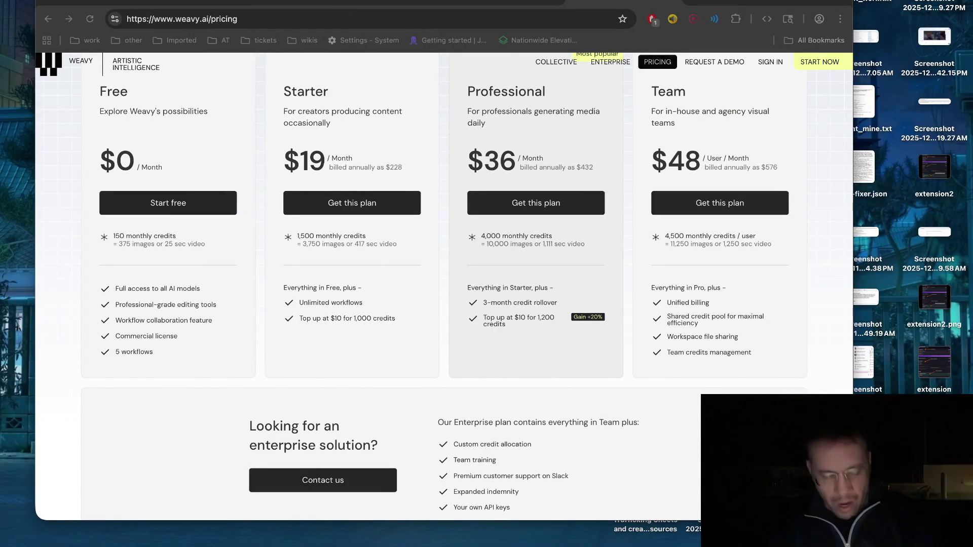
key("ctrl+t")
- Search for 'runware', open the runware.ai website and go to its login page
type("runware")
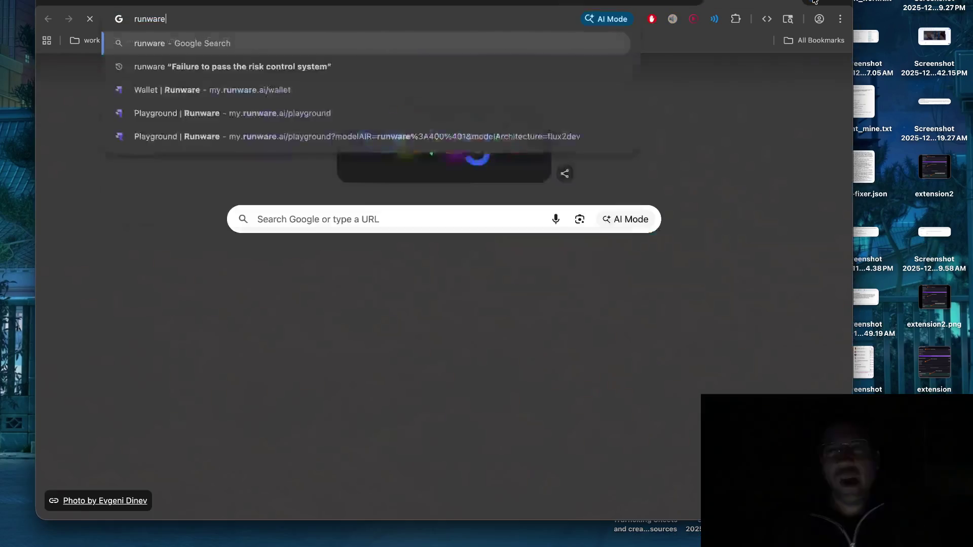
key("Return")
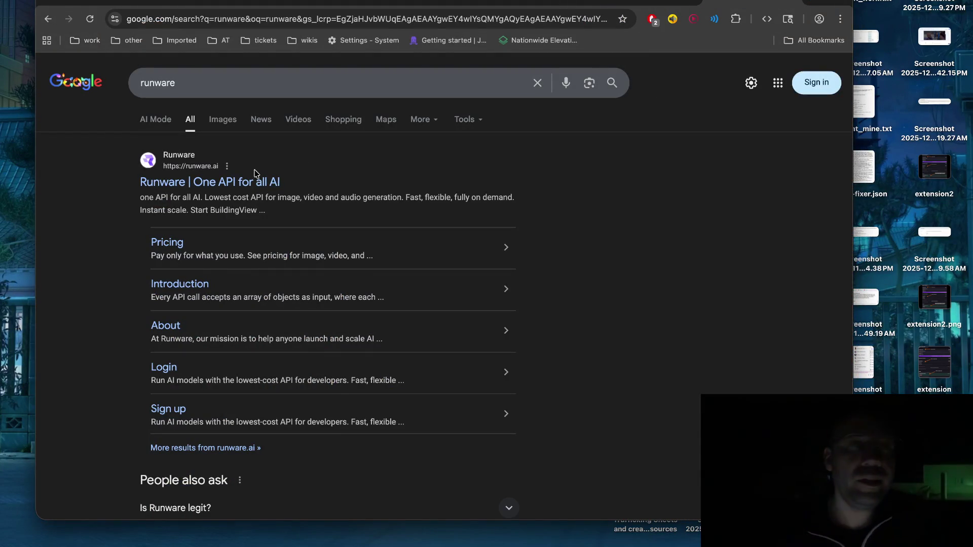
left_click(218, 183)
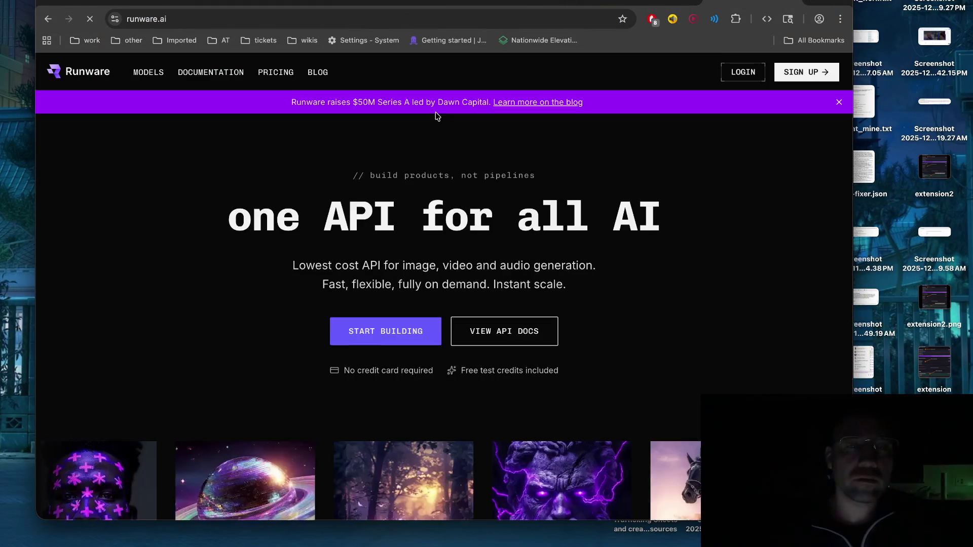
scroll(436, 114, "down", 2)
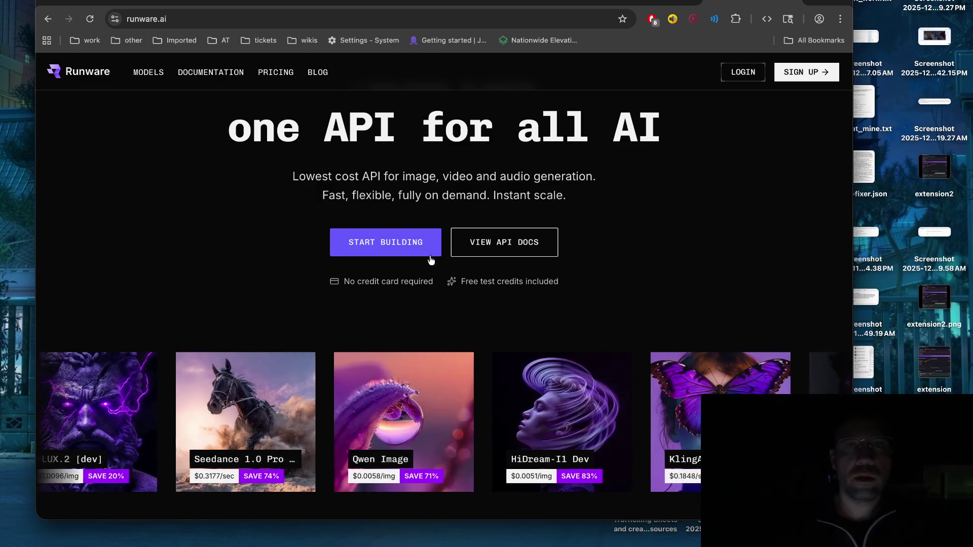
scroll(557, 178, "down", 1)
left_click(743, 73)
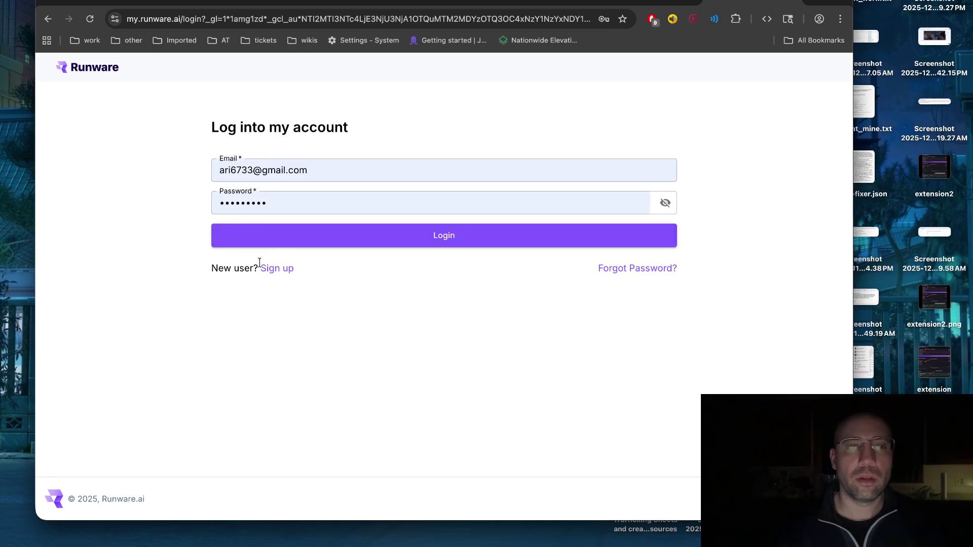
left_click(278, 239)
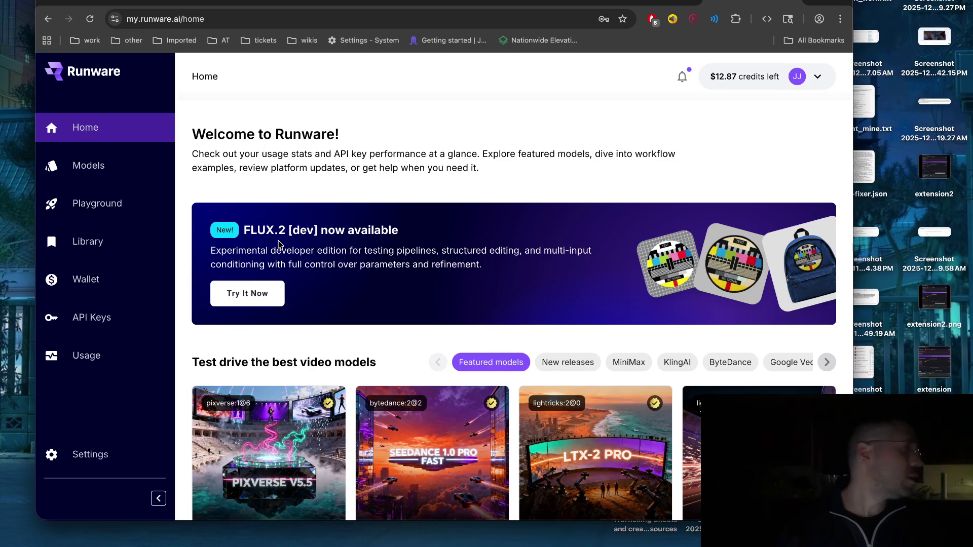
- Review Runware's API keys and Organization, Profile and Team settings, then return to the Upwork chat
scroll(279, 245, "down", 1)
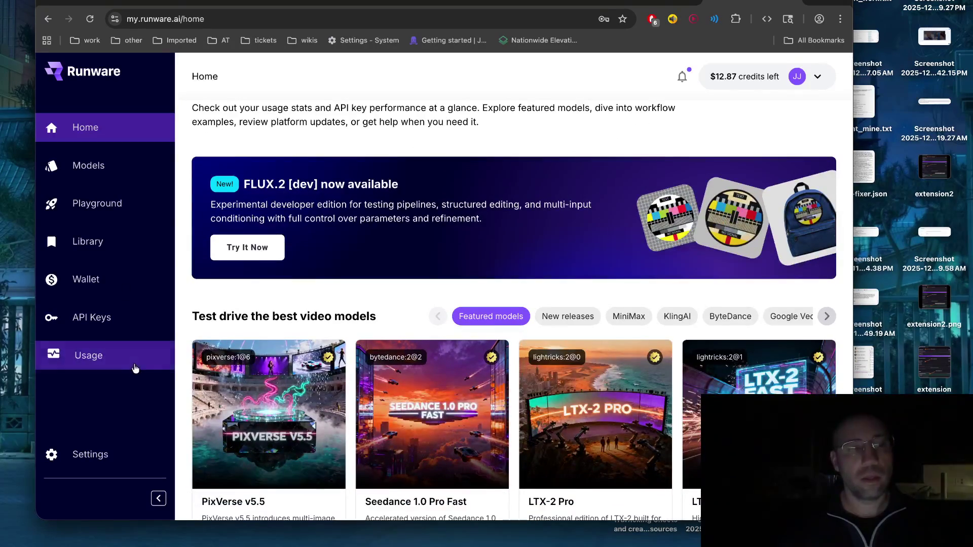
left_click(102, 322)
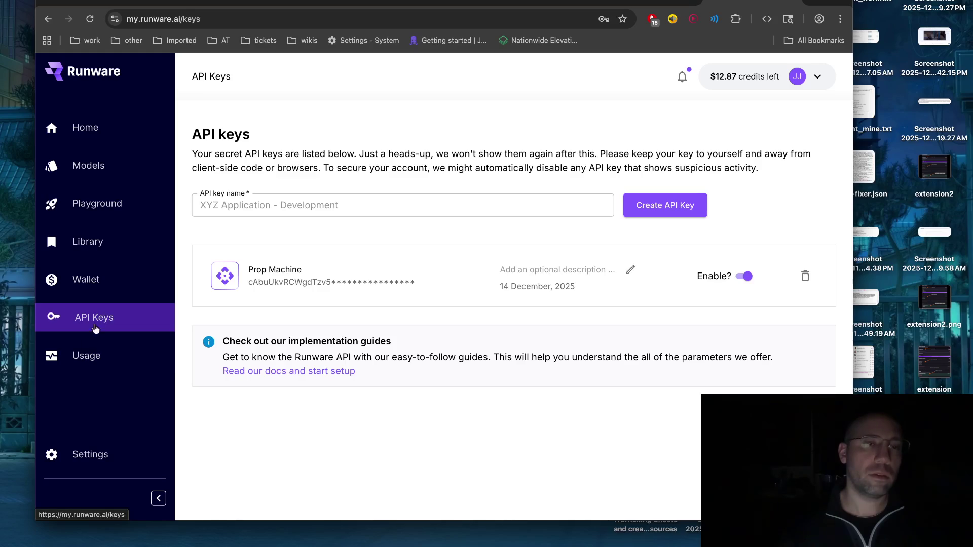
left_click(84, 463)
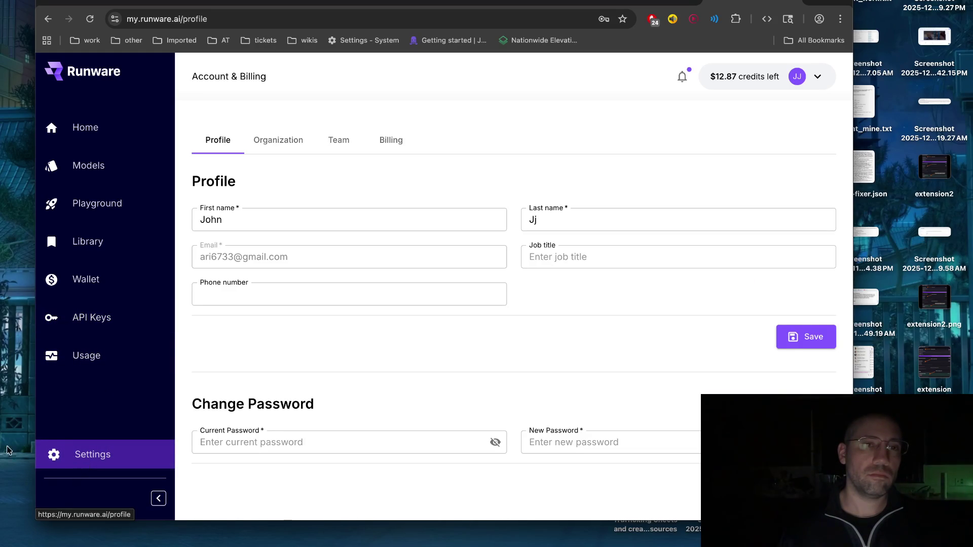
left_click(269, 147)
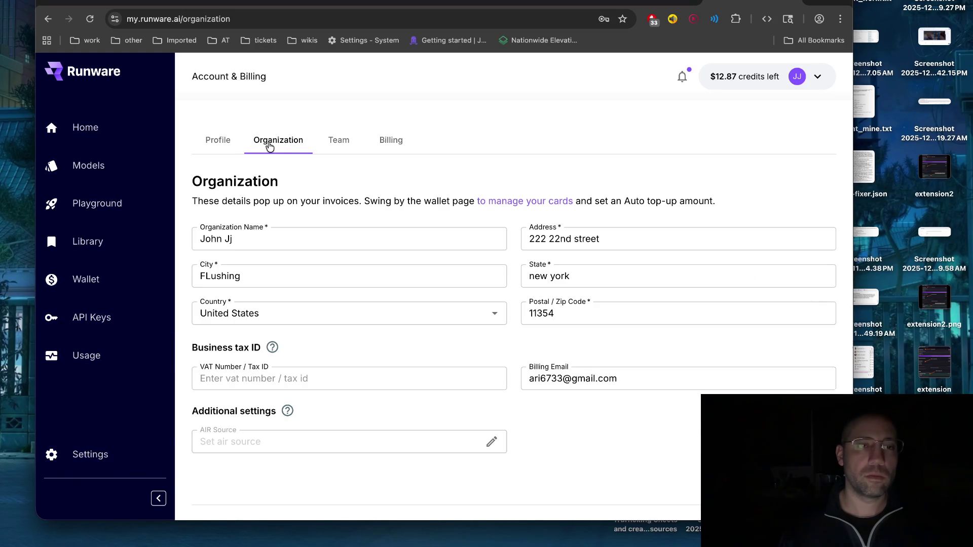
left_click(225, 145)
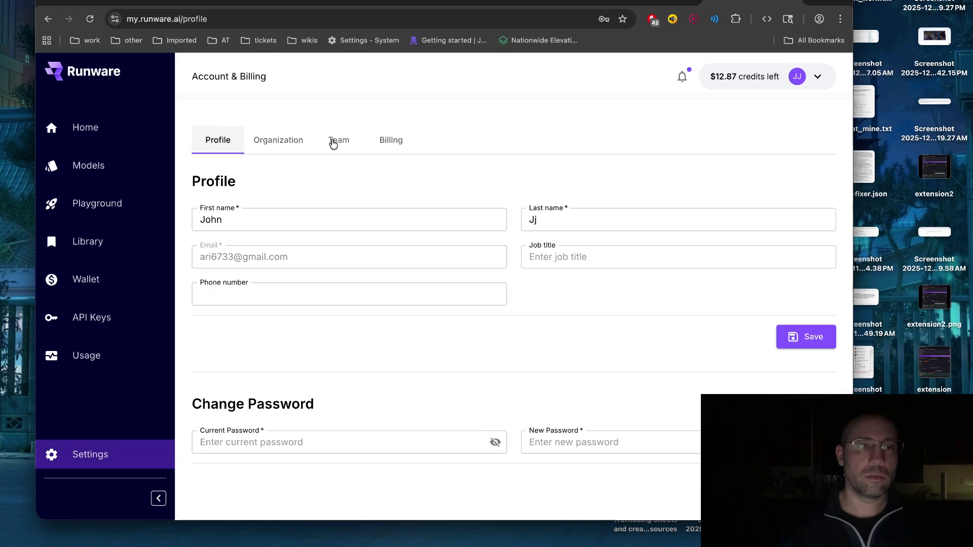
left_click(332, 144)
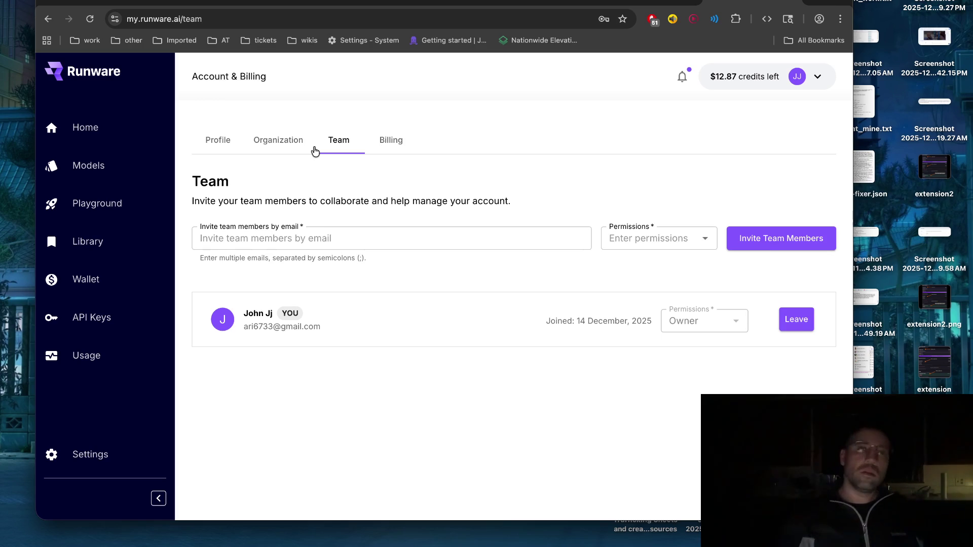
left_click(258, 7)
left_click(131, 2)
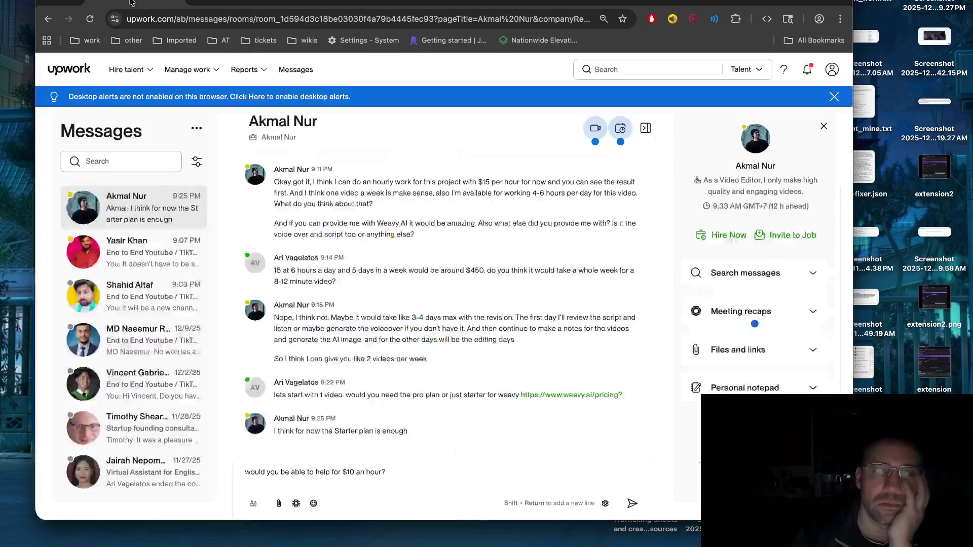
- Send the drafted question asking the video editor to help for $10 an hour
left_click(491, 472)
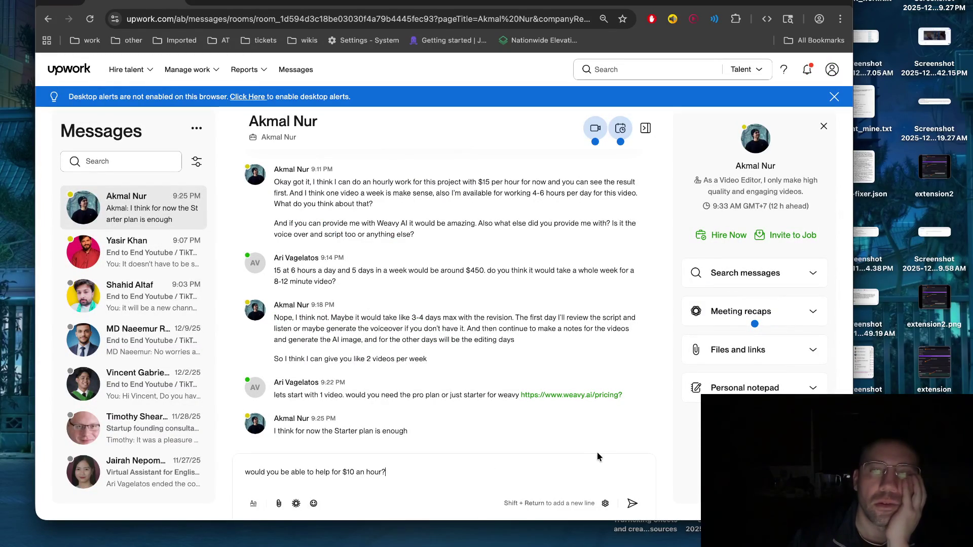
key("Return")
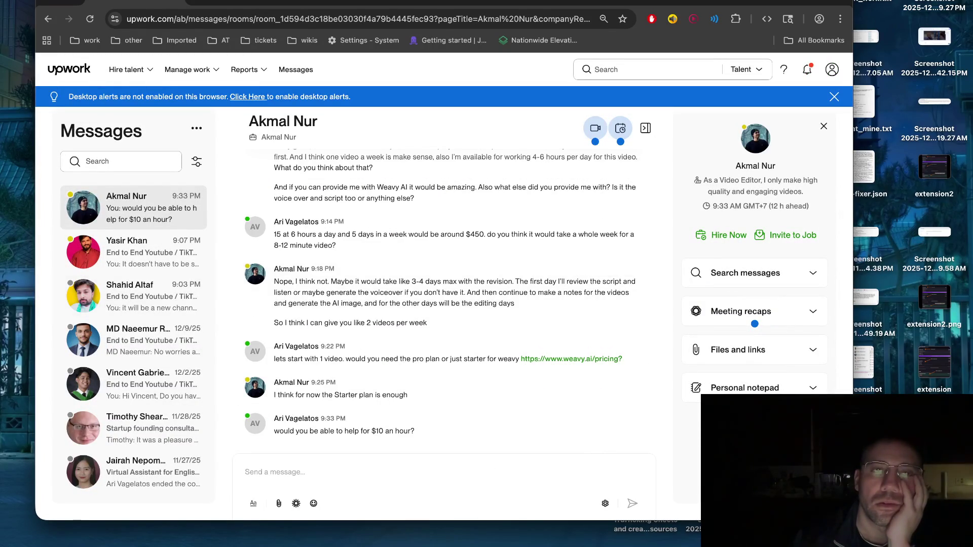
left_click(219, 1)
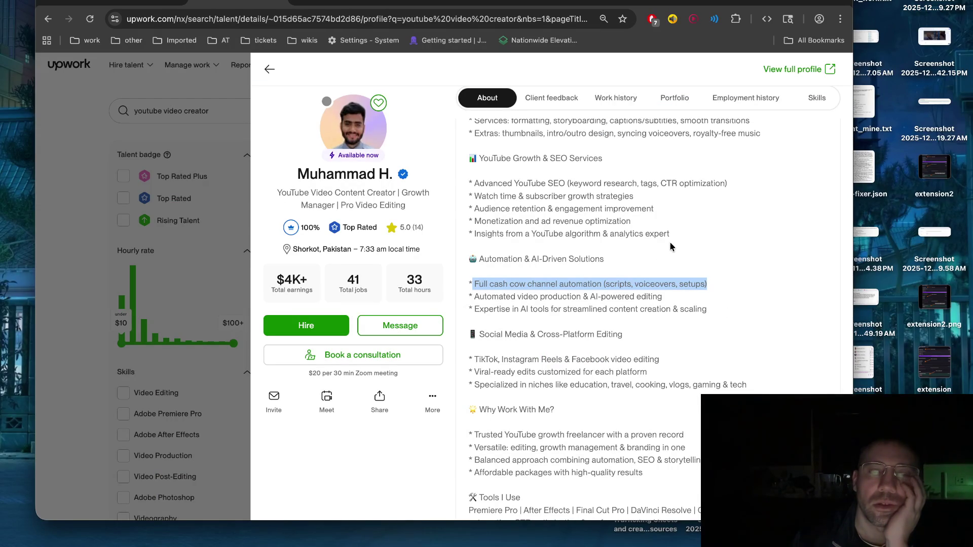
- Read the YouTube creator's About section and start a direct message to them
scroll(669, 247, "down", 6)
scroll(670, 247, "up", 2)
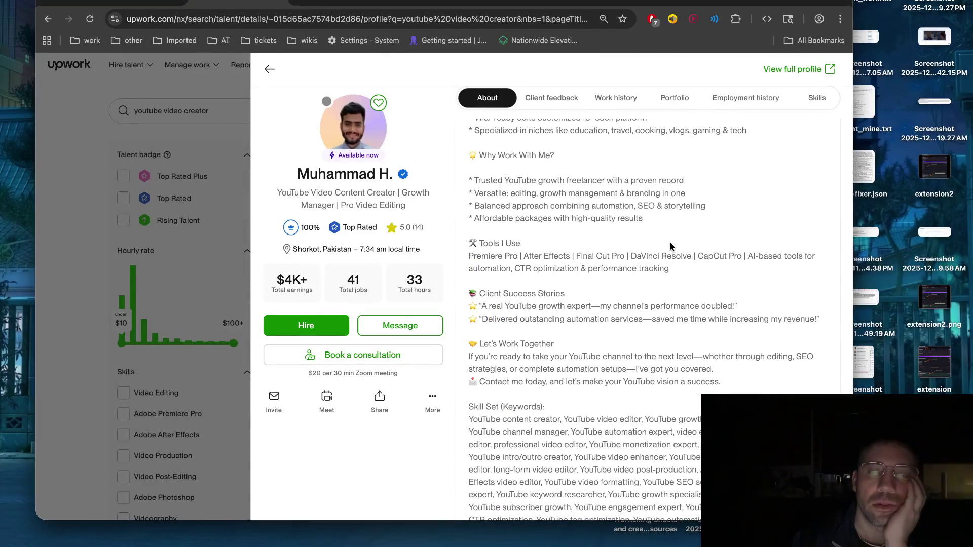
scroll(670, 247, "down", 2)
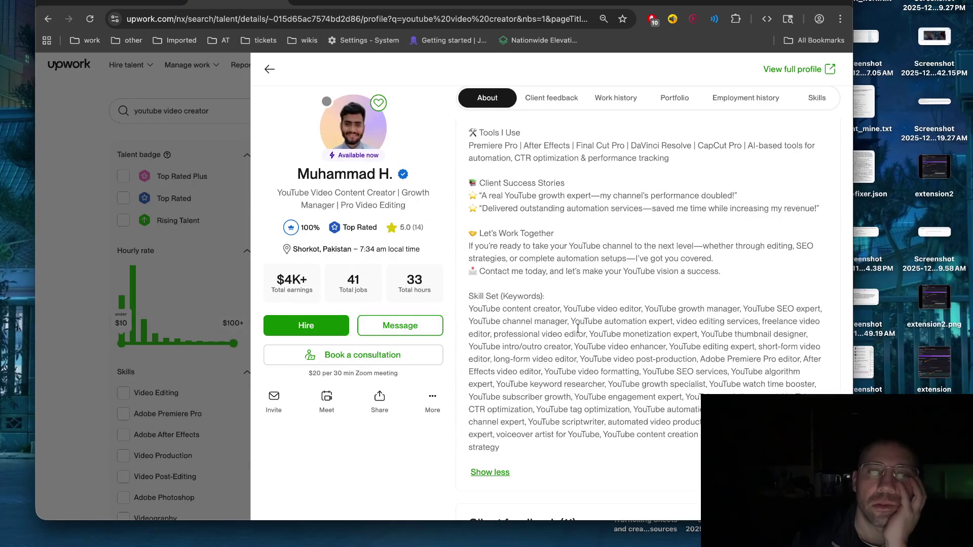
left_click(400, 325)
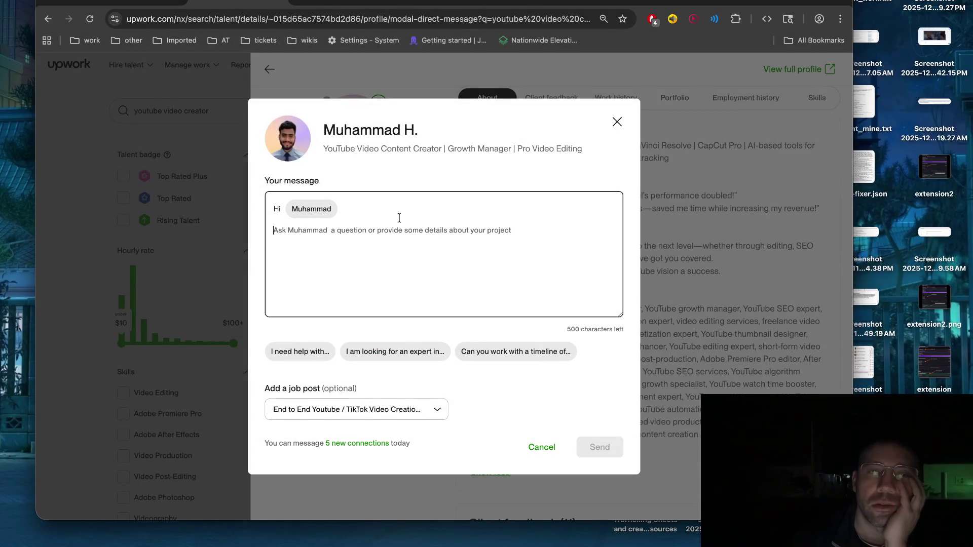
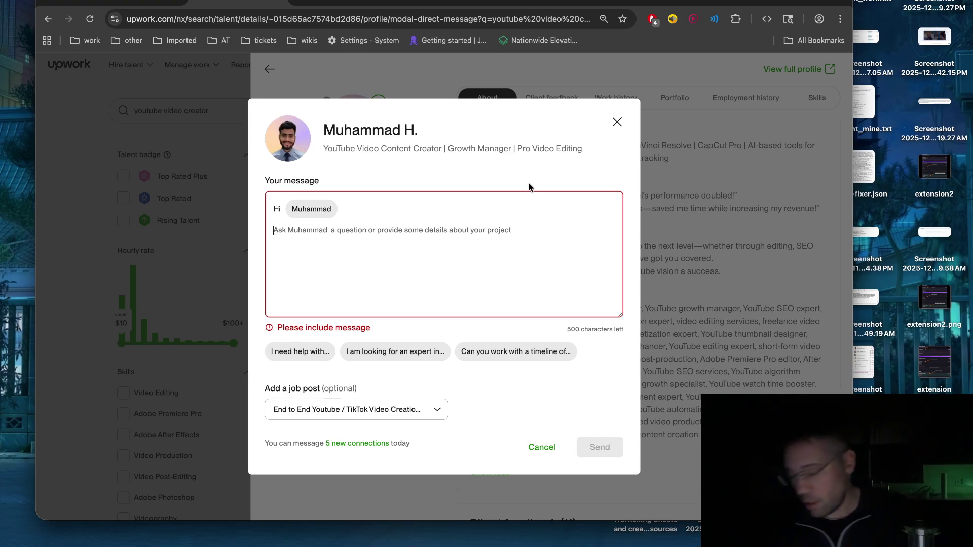
- Load twitch.tv in a new tab and go to the Just Chatting category
key("super+t")
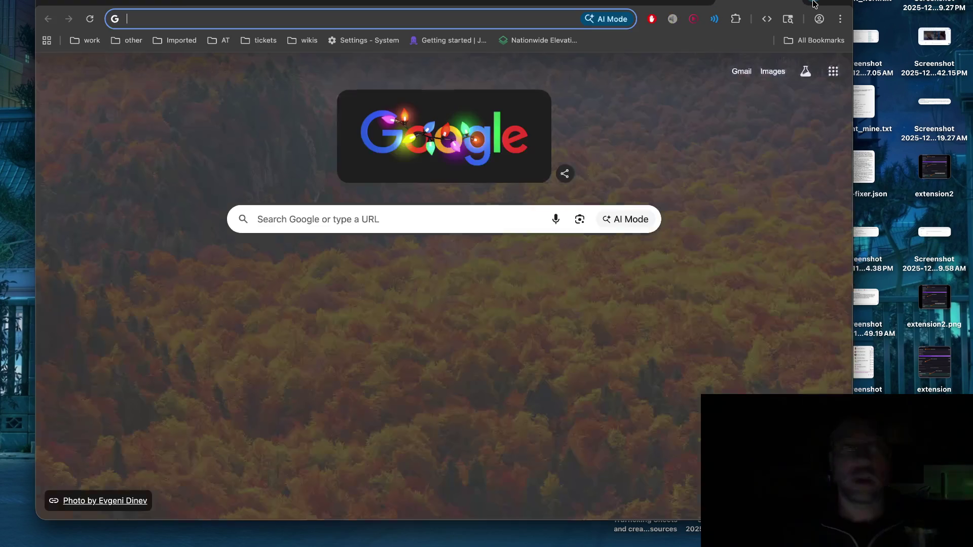
type("t")
key("Return")
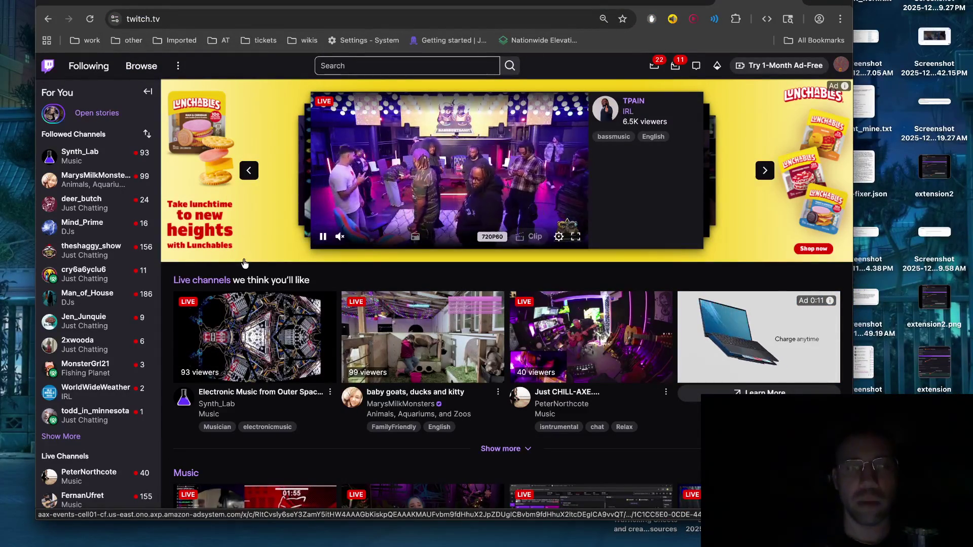
scroll(218, 245, "down", 3)
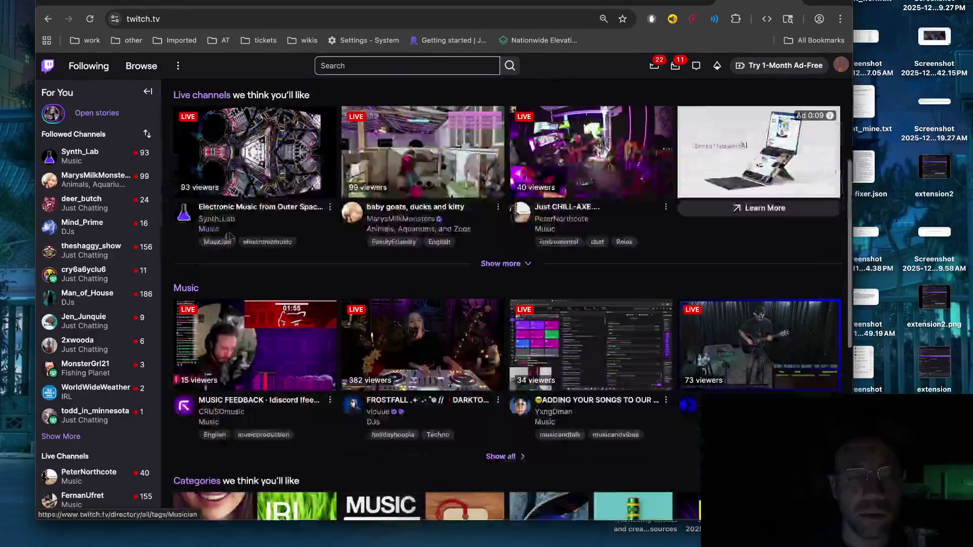
scroll(96, 329, "down", 5)
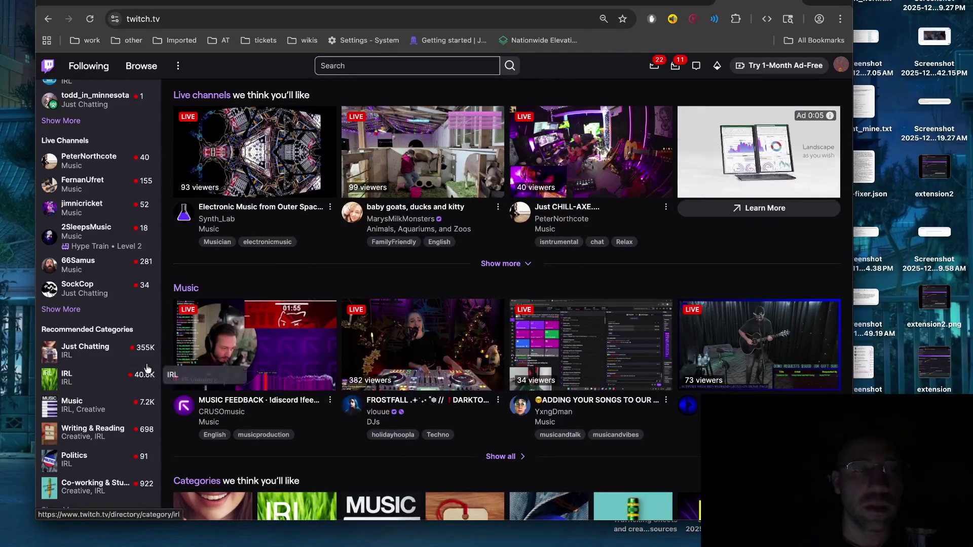
left_click(116, 353)
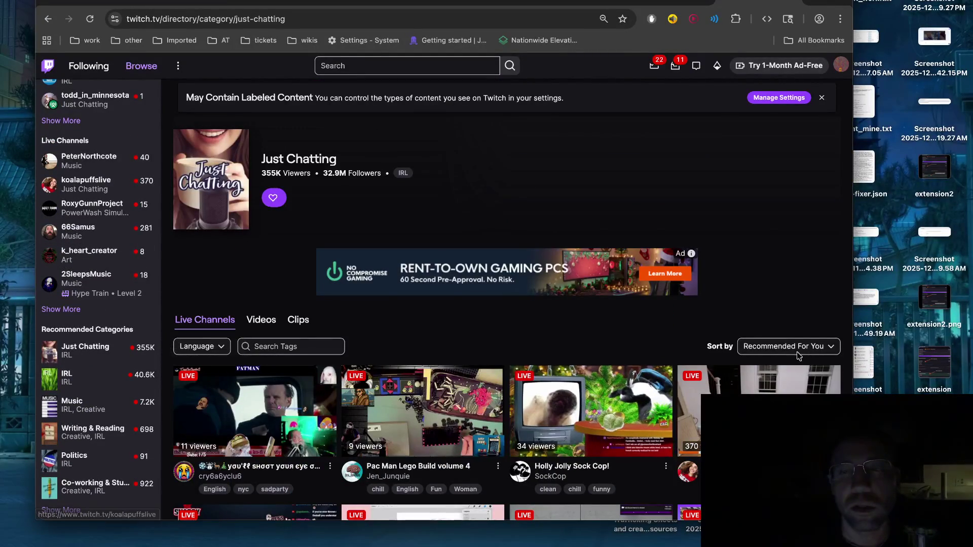
left_click(796, 345)
left_click(788, 326)
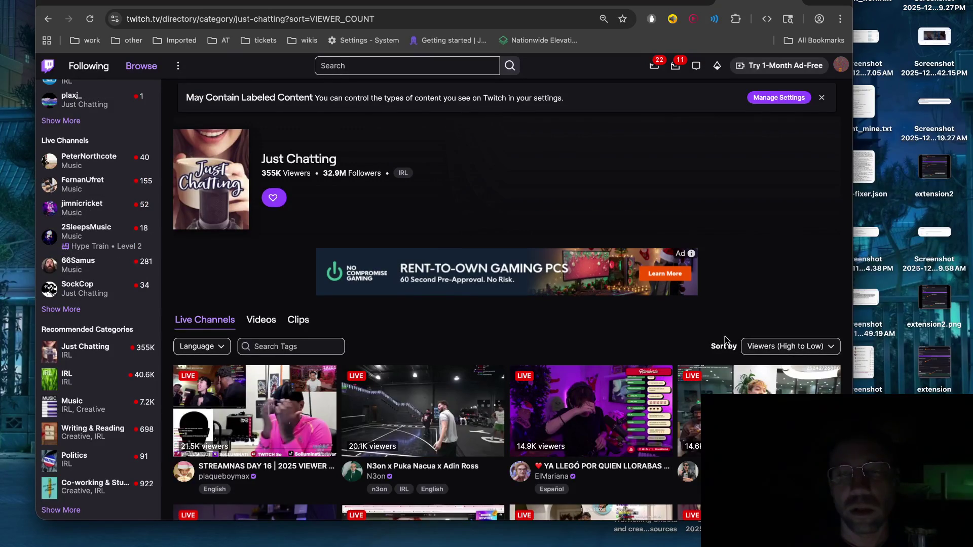
scroll(725, 339, "down", 10)
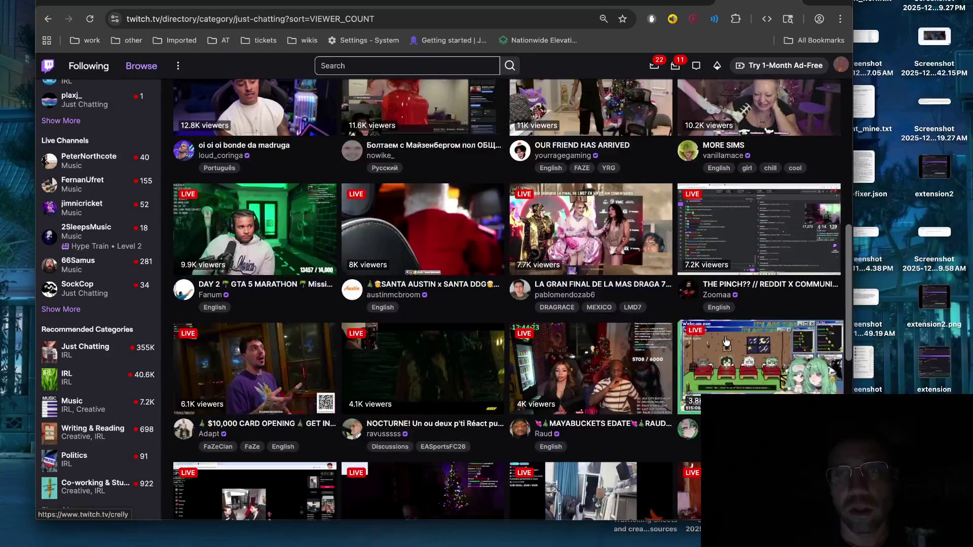
scroll(726, 342, "up", 2)
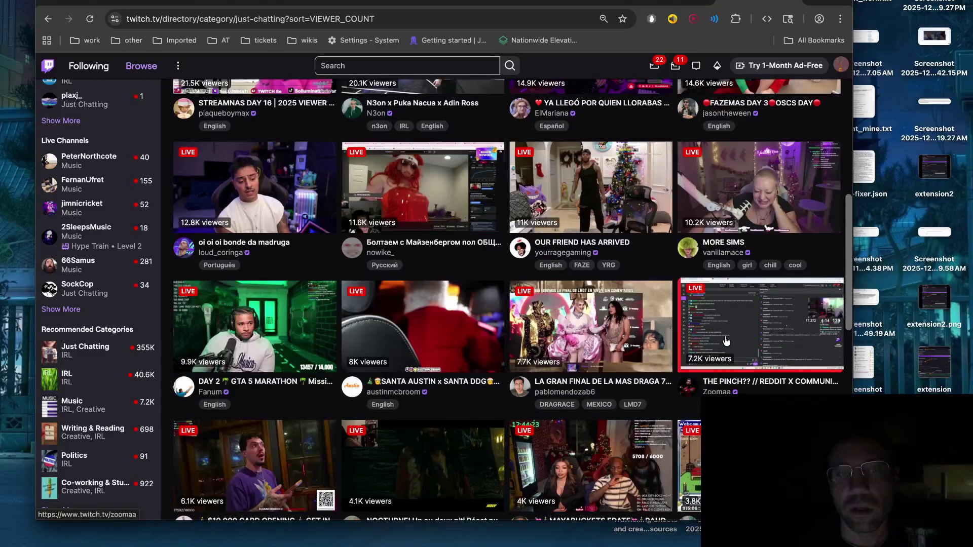
scroll(726, 342, "up", 2)
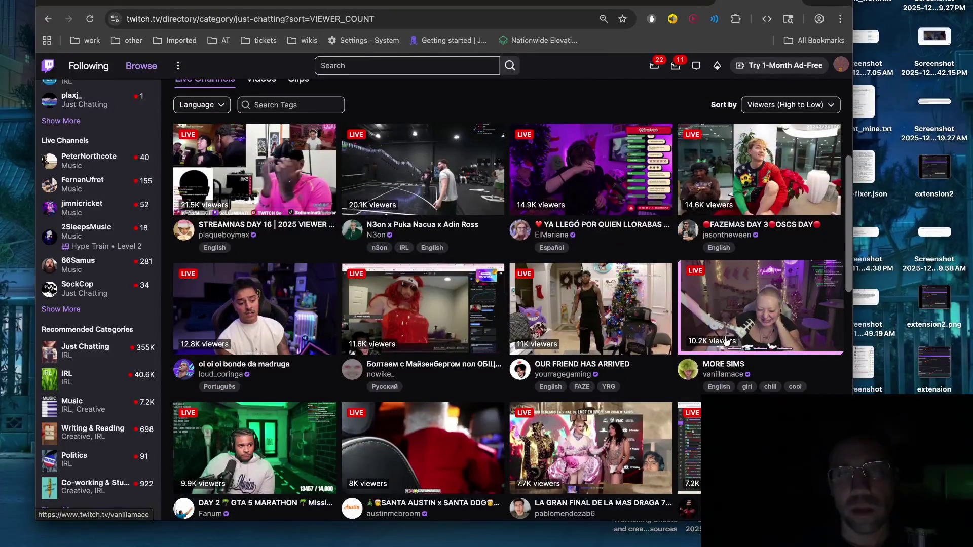
scroll(725, 341, "down", 1)
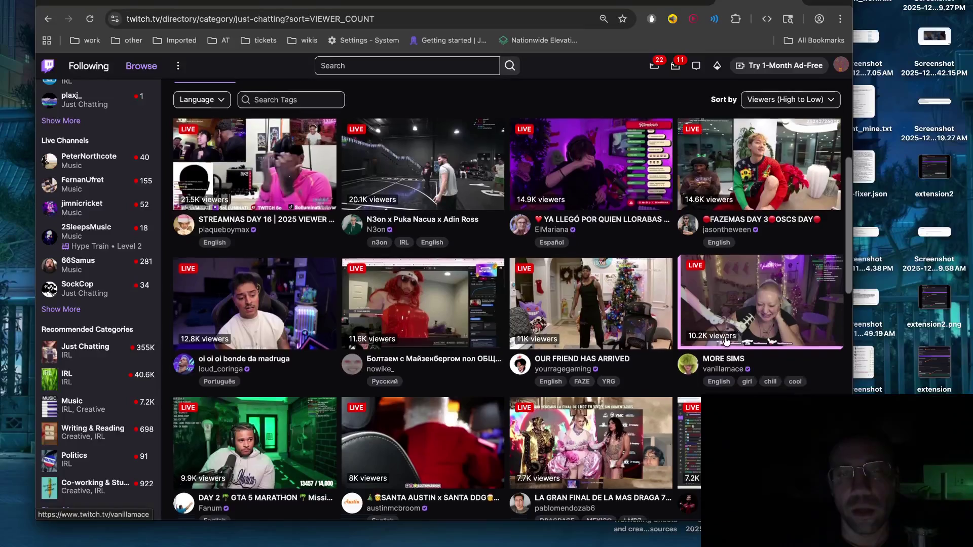
scroll(725, 341, "down", 6)
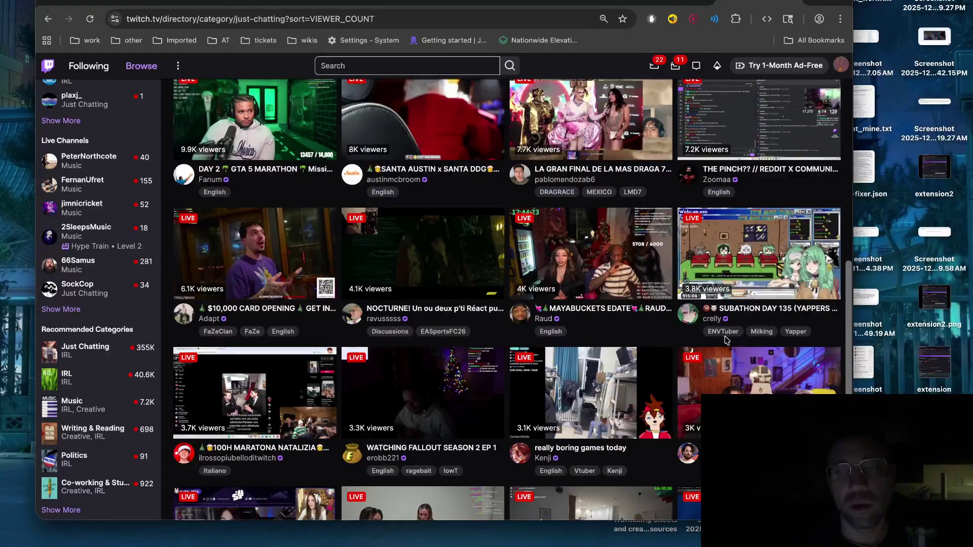
scroll(725, 341, "down", 3)
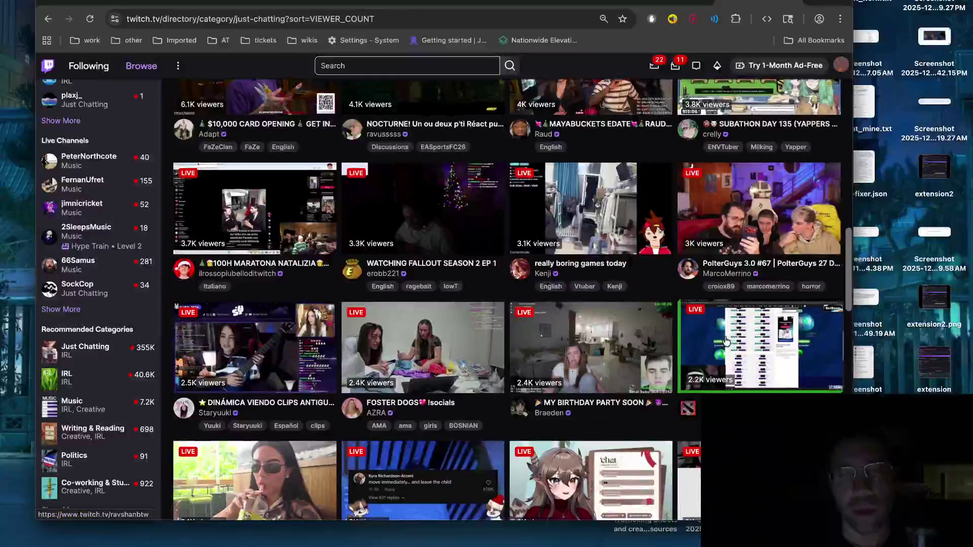
scroll(726, 341, "down", 2)
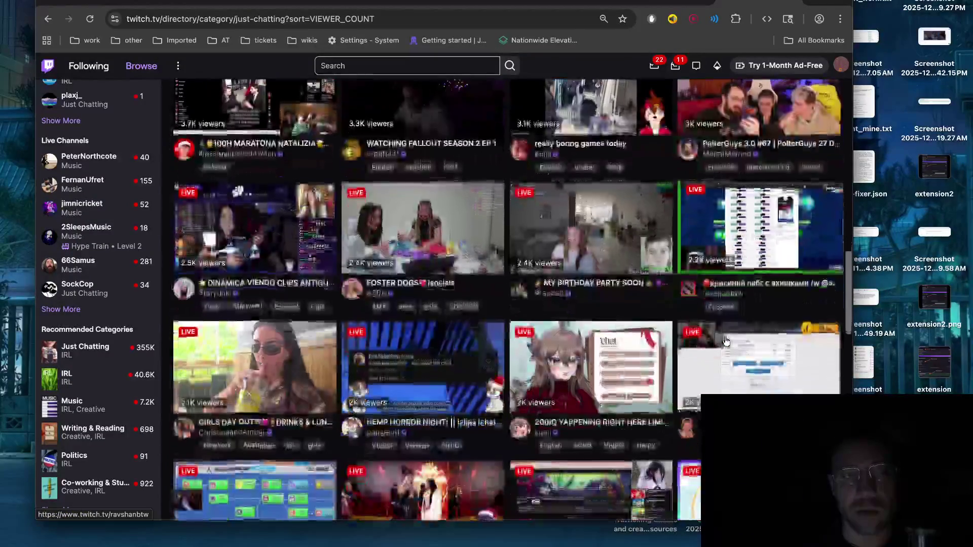
scroll(725, 341, "down", 6)
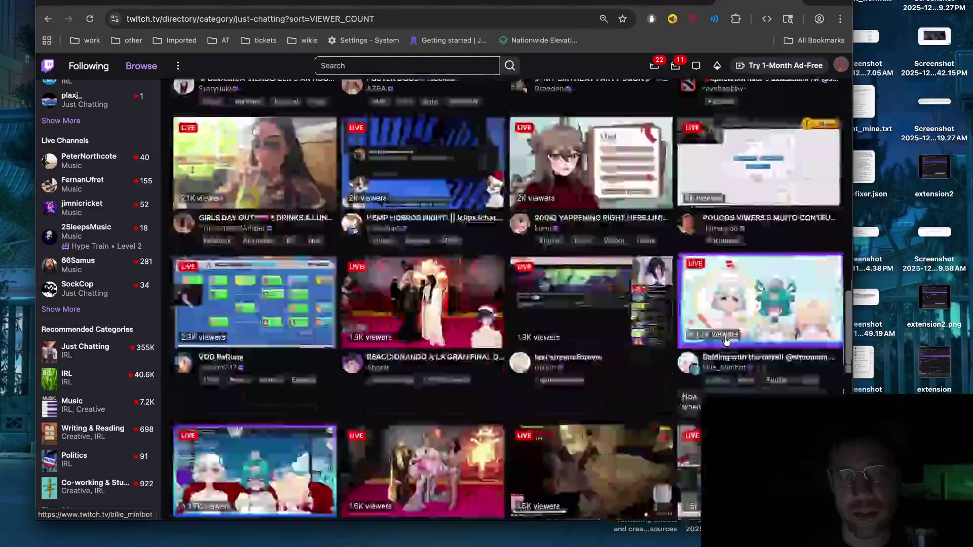
scroll(726, 341, "down", 5)
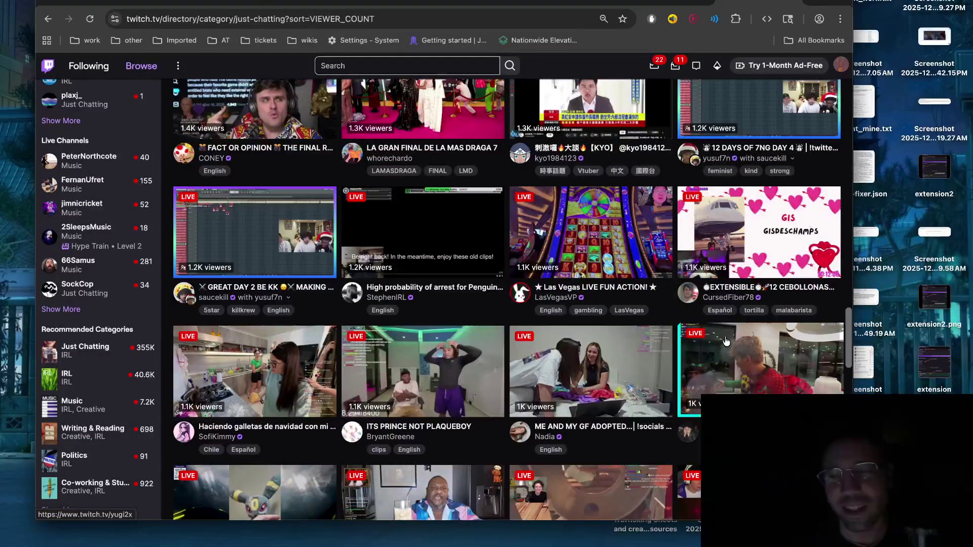
scroll(725, 340, "down", 4)
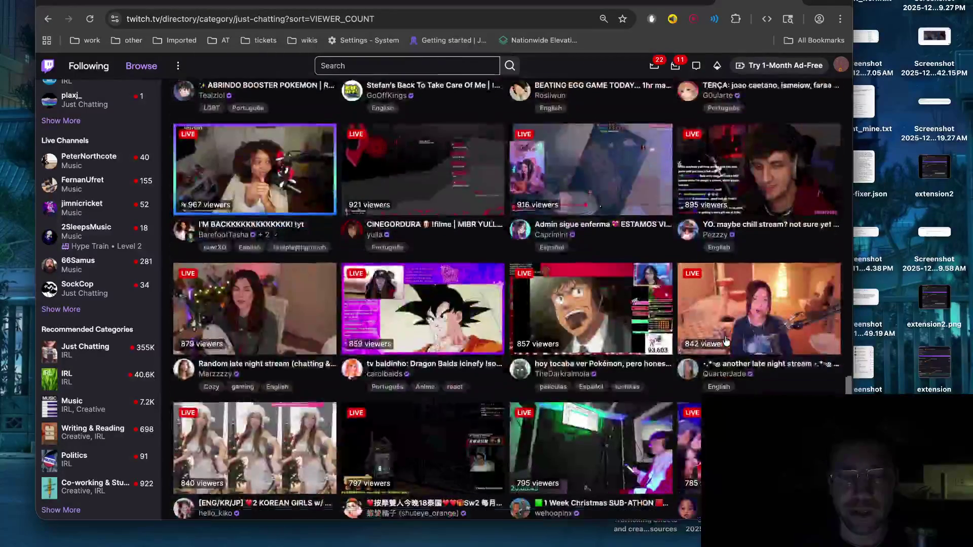
scroll(725, 340, "down", 2)
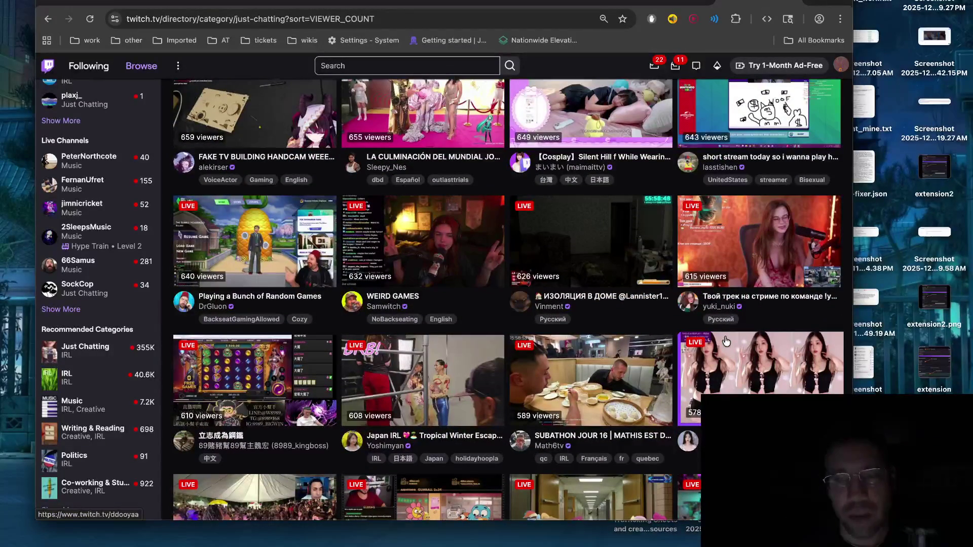
scroll(725, 341, "down", 5)
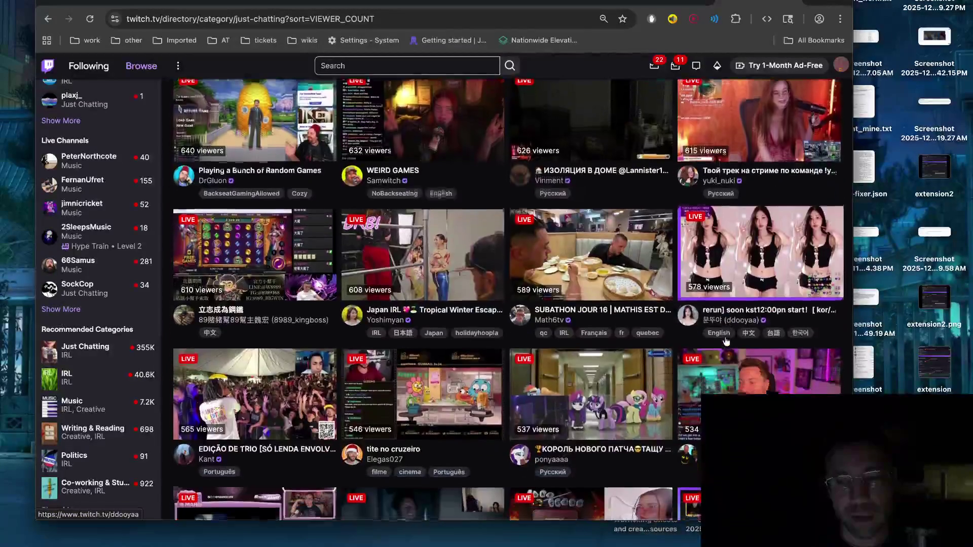
scroll(726, 341, "down", 1)
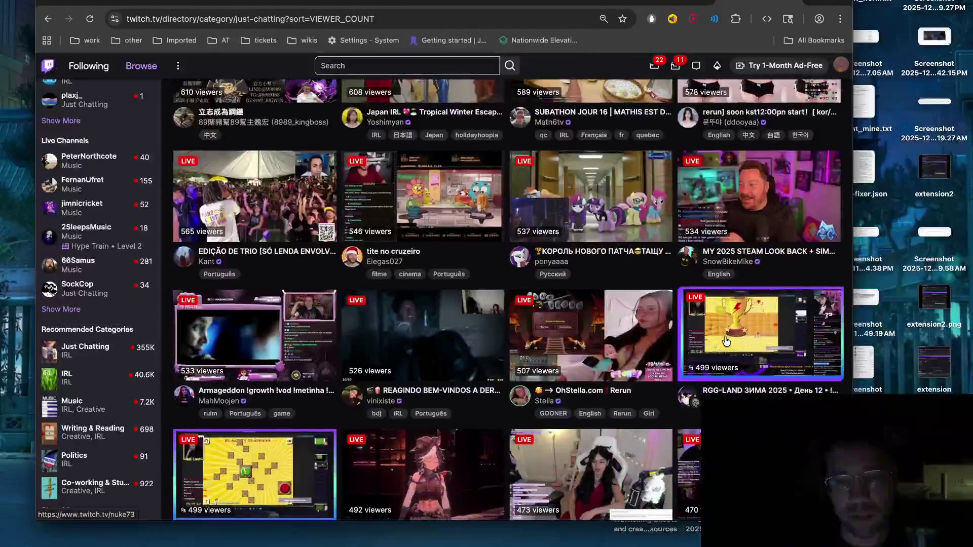
scroll(726, 341, "down", 1)
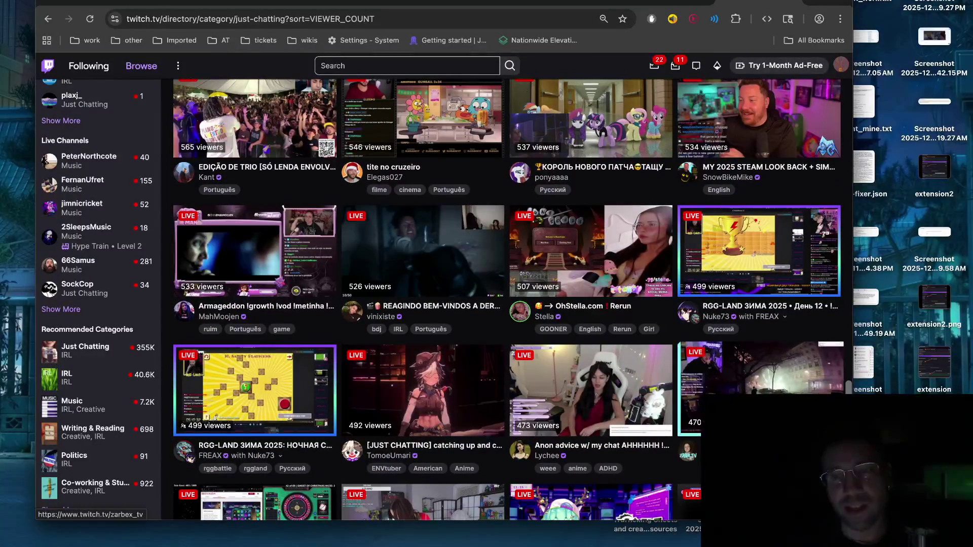
scroll(684, 332, "down", 2)
scroll(684, 355, "down", 4)
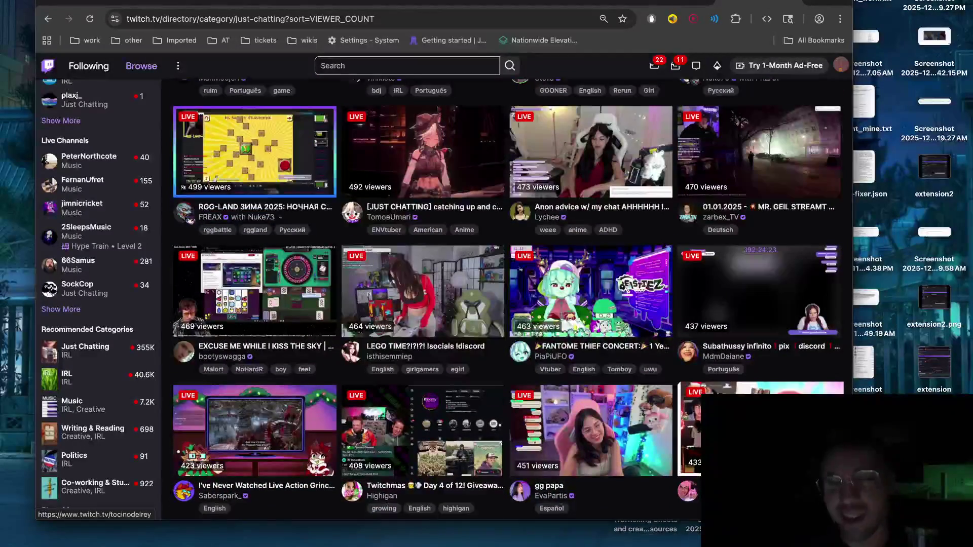
scroll(590, 264, "down", 3)
scroll(591, 263, "down", 4)
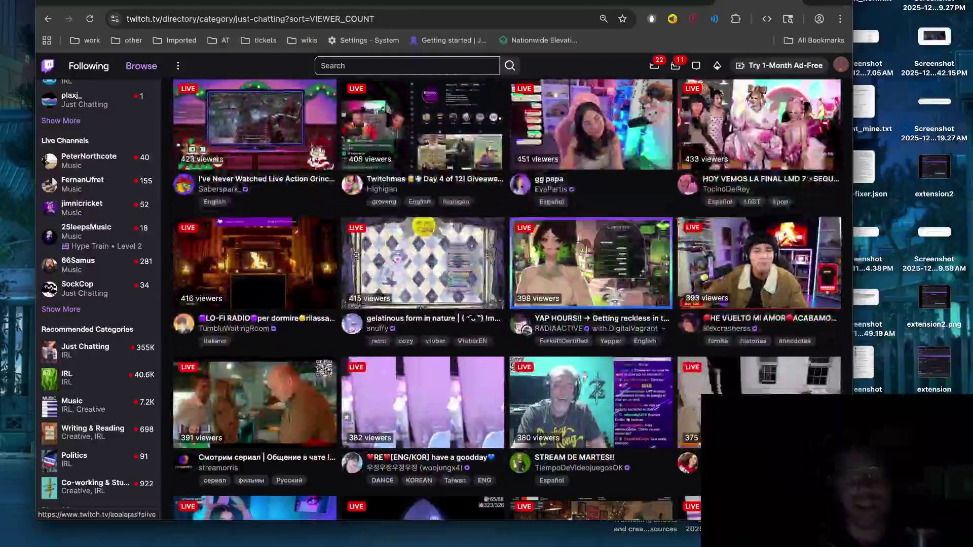
scroll(591, 263, "down", 2)
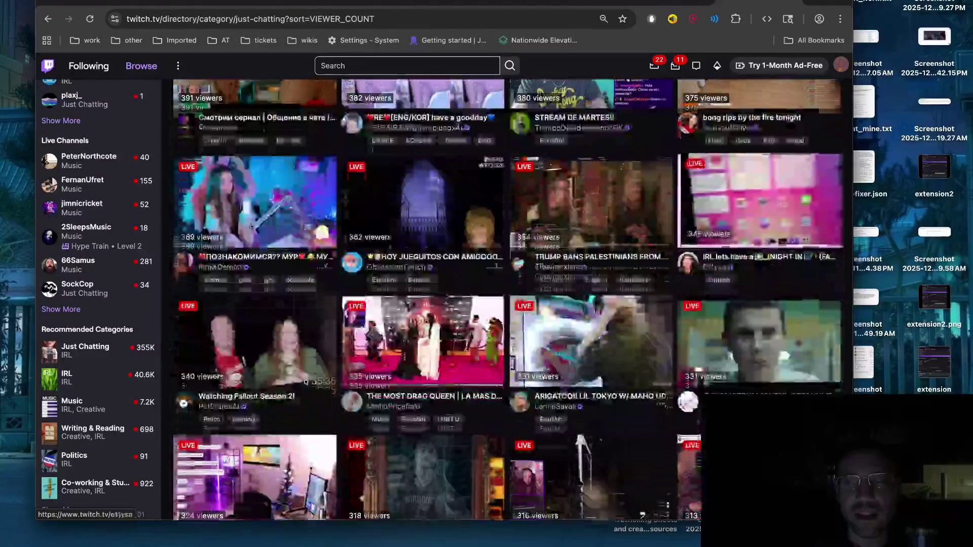
scroll(759, 243, "down", 10)
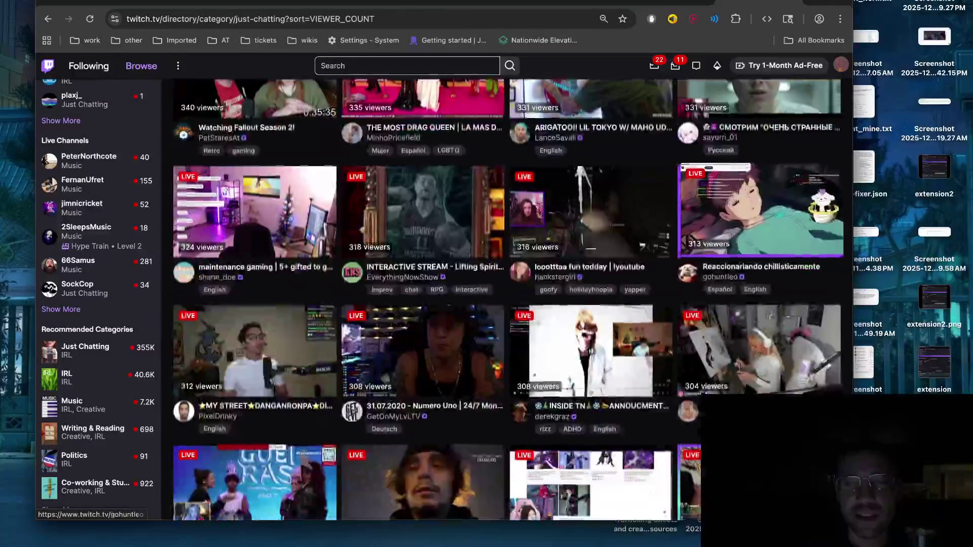
scroll(759, 243, "down", 3)
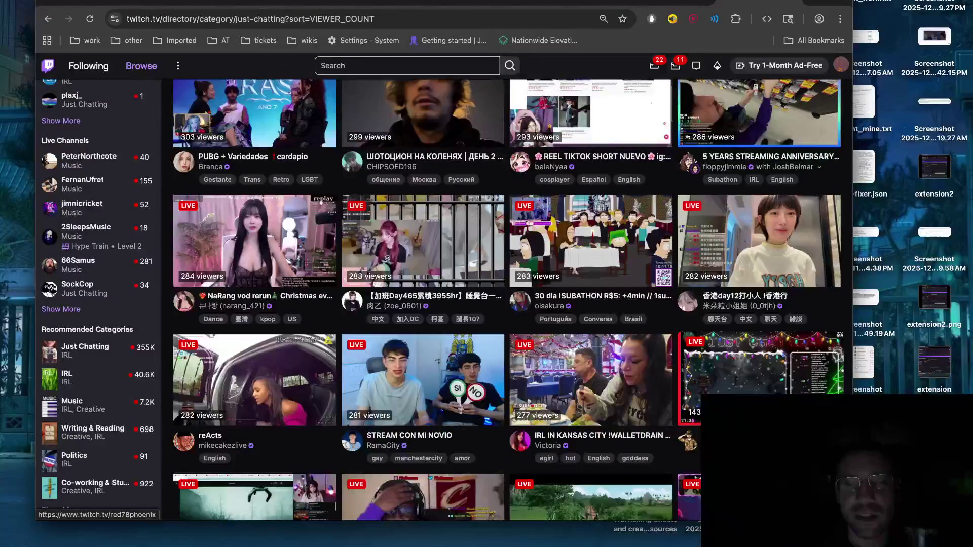
scroll(758, 243, "down", 6)
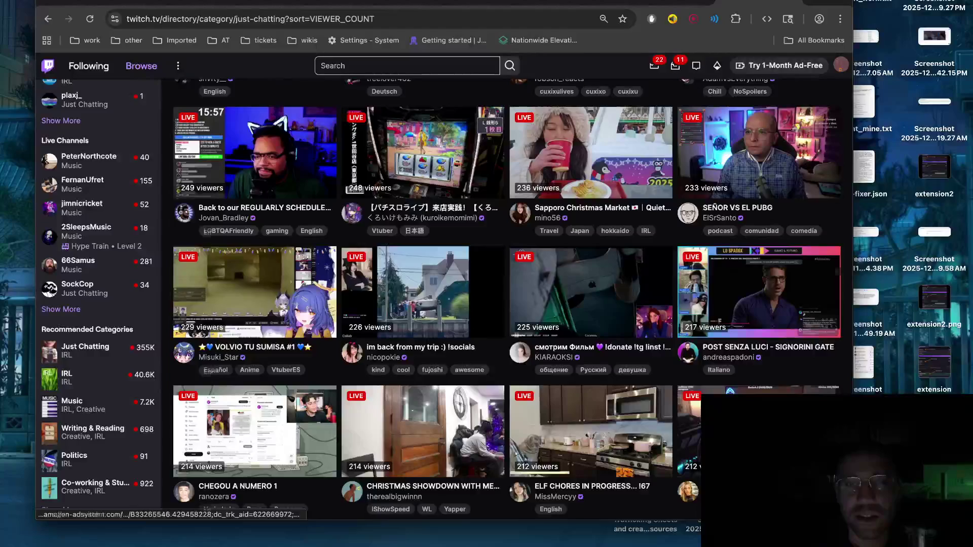
scroll(759, 203, "up", 10)
scroll(758, 167, "up", 5)
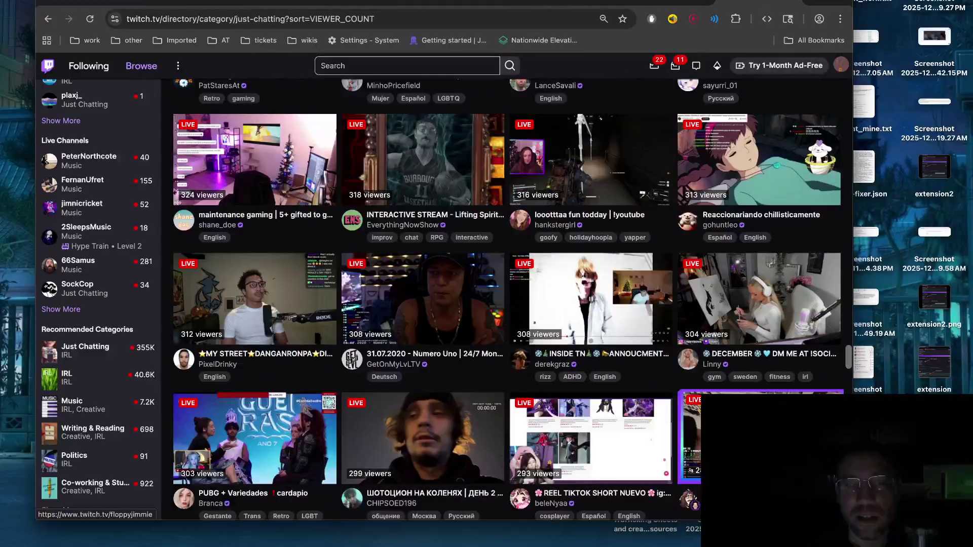
scroll(758, 167, "down", 6)
scroll(758, 304, "down", 2)
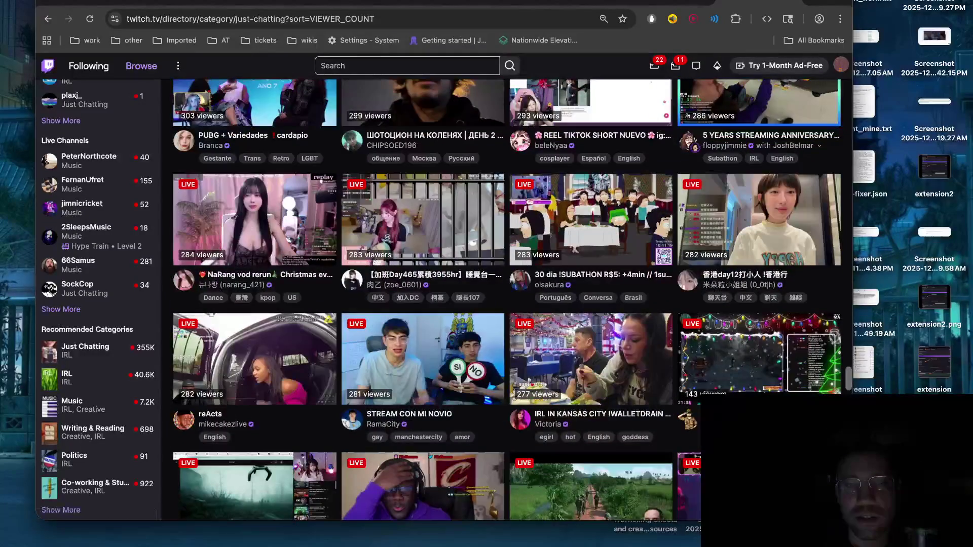
scroll(758, 304, "down", 3)
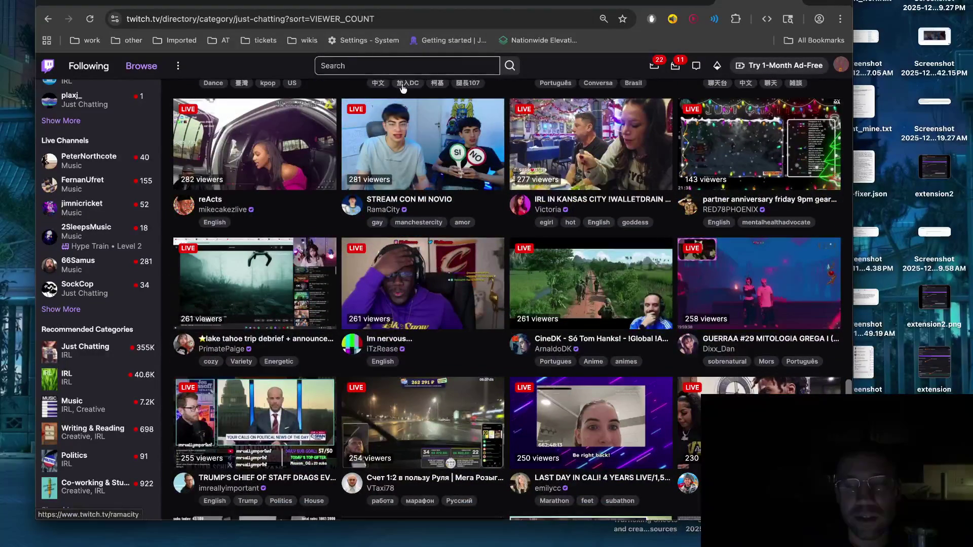
left_click(795, 1)
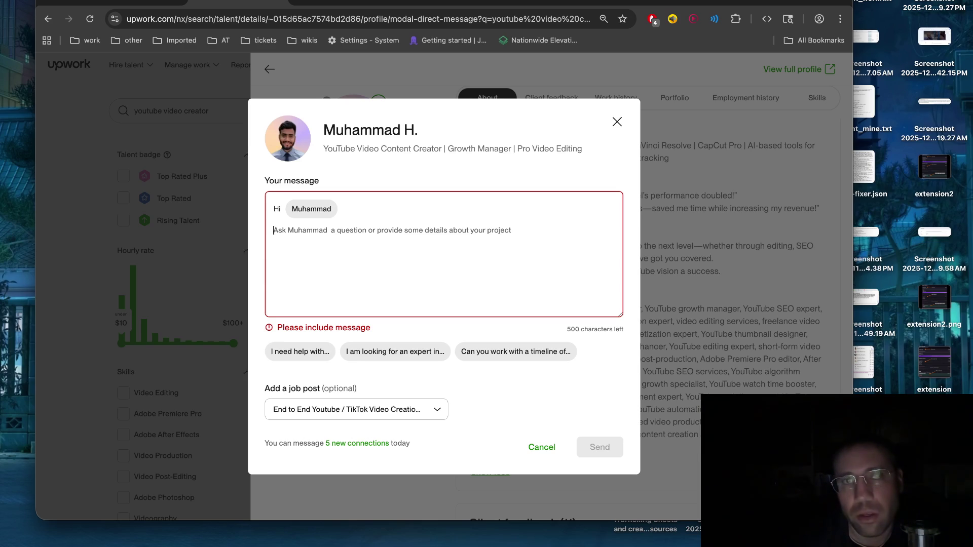
- Open a fresh browser tab beside the Upwork message draft
left_click(815, 1)
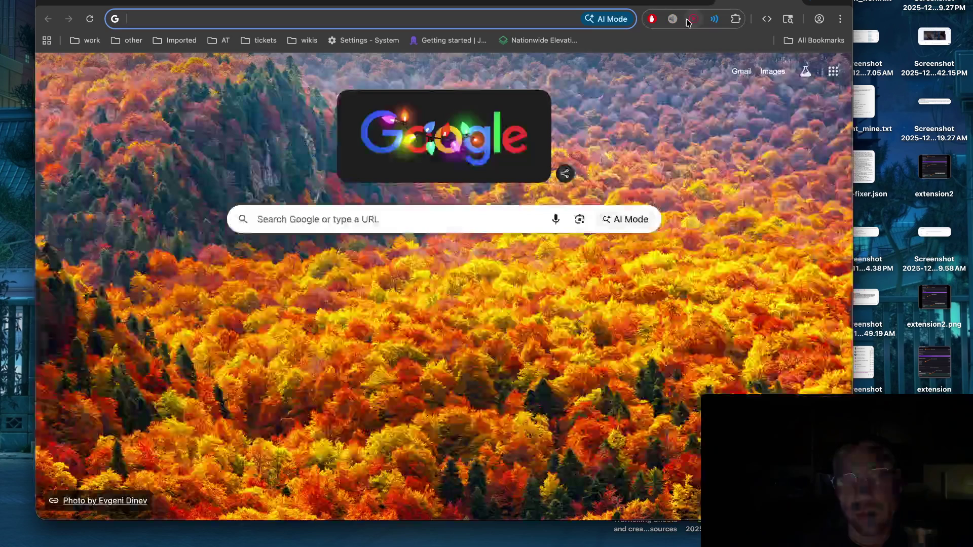
- Load chatgpt.com and open the 'What is MT tire' conversation from the history
type("chatgpt.com")
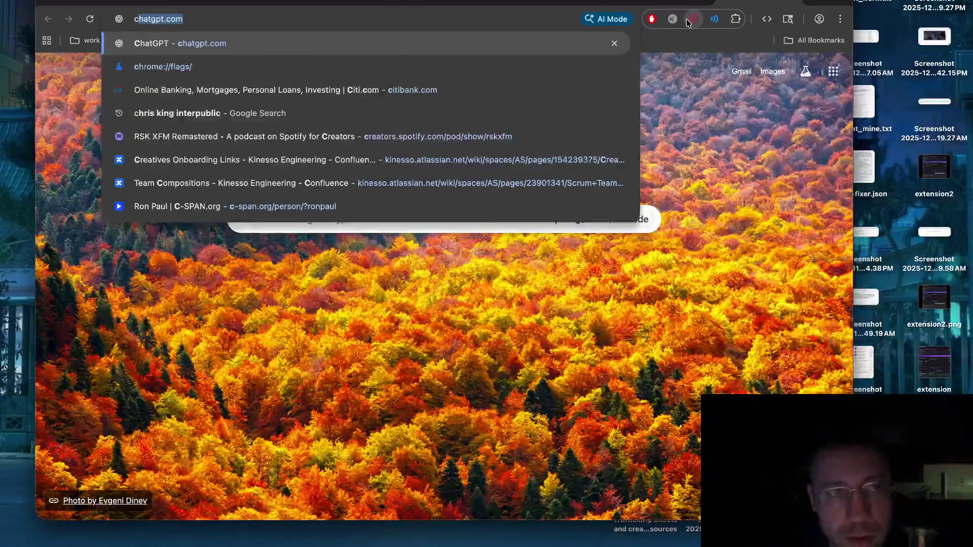
key("Return")
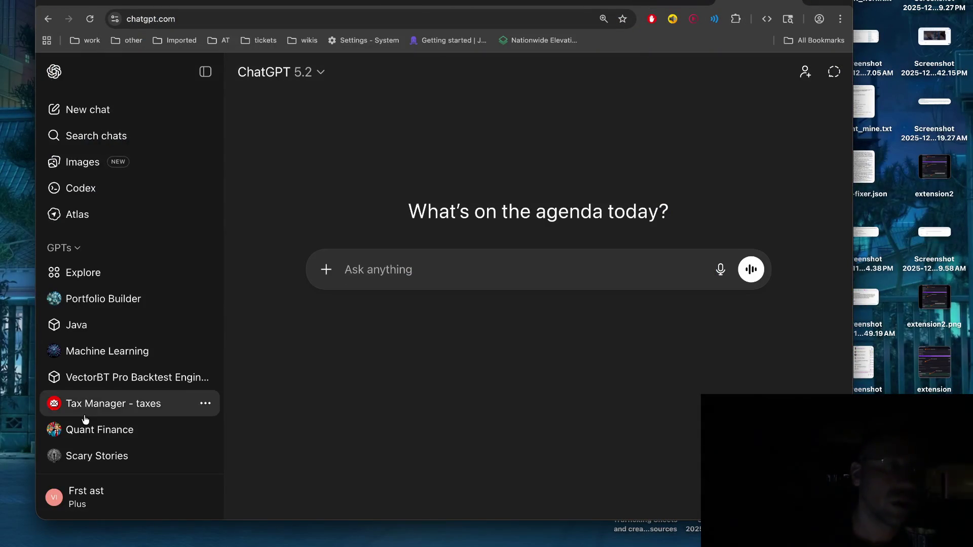
scroll(127, 355, "down", 10)
left_click(147, 223)
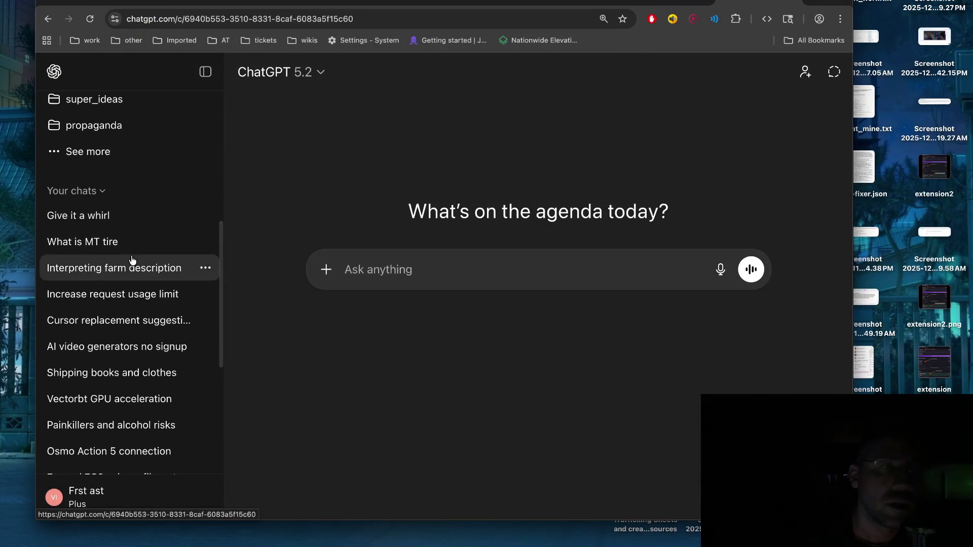
left_click(137, 243)
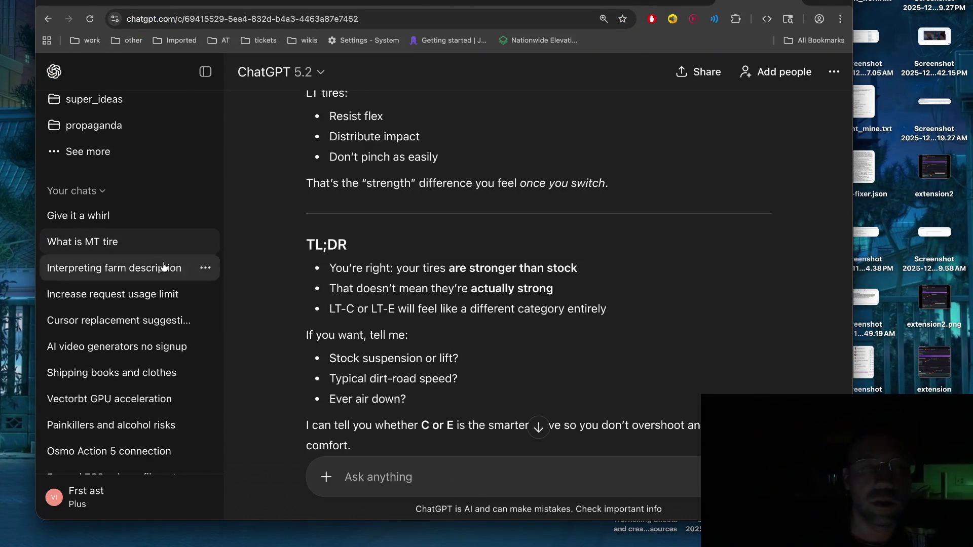
scroll(462, 393, "down", 5)
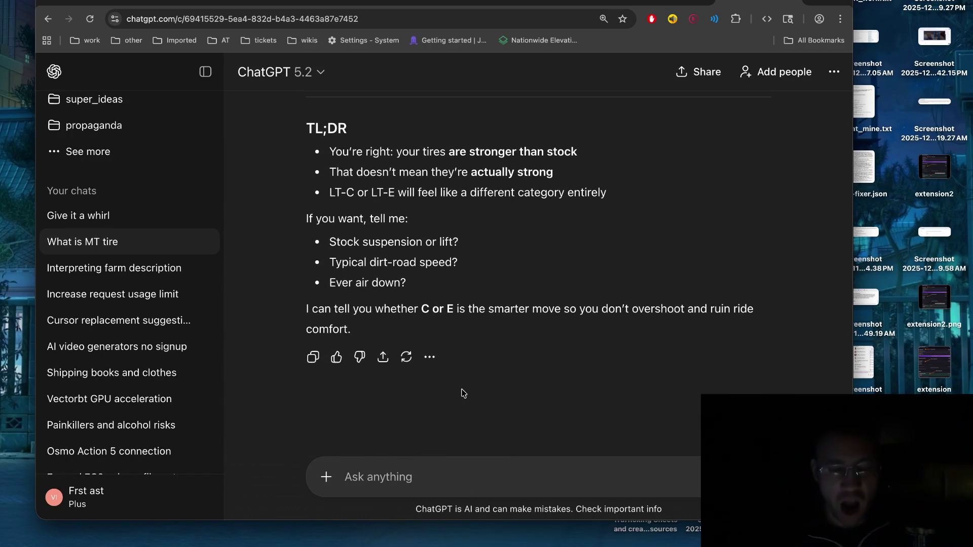
- Ask how much longer a C tire lasts than the current tires and read the answer
type("how ")
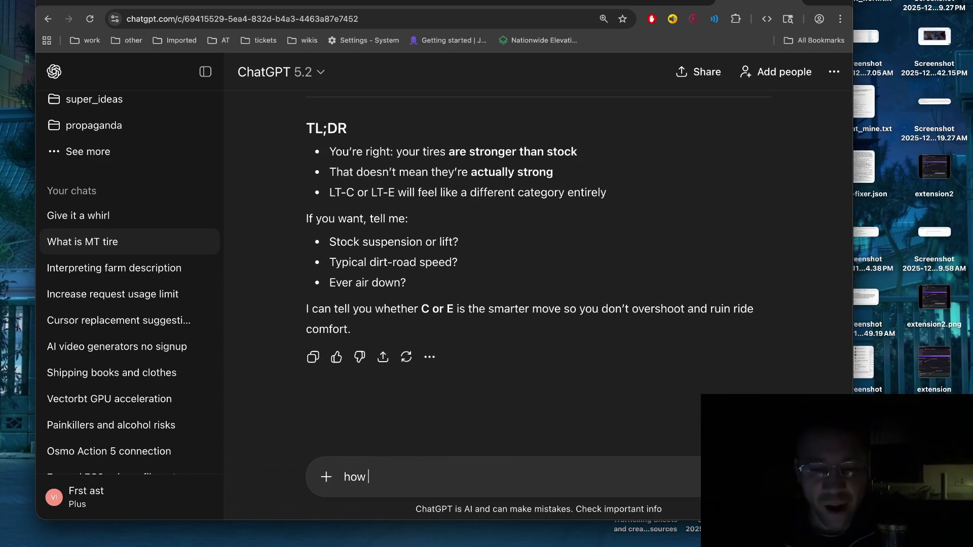
type("much longer will a c t")
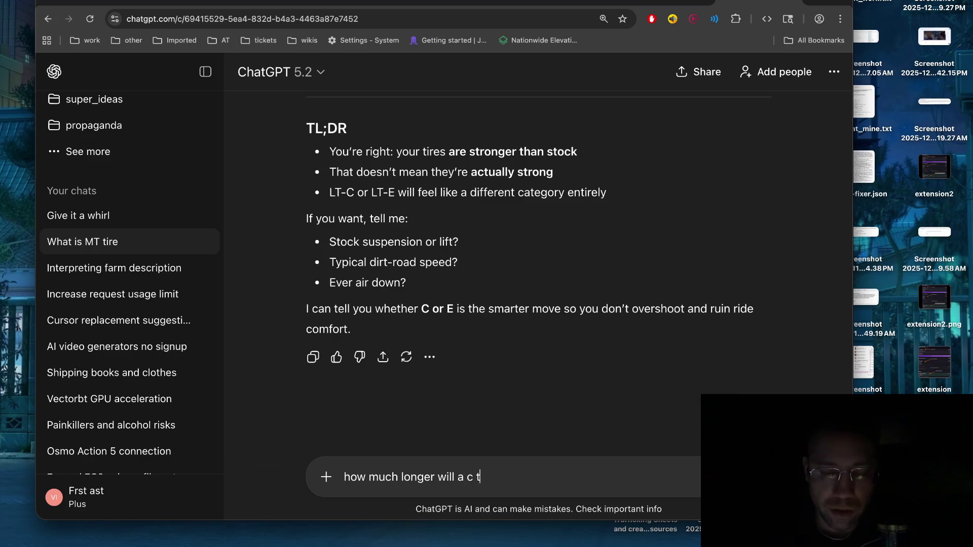
type("ire last me co")
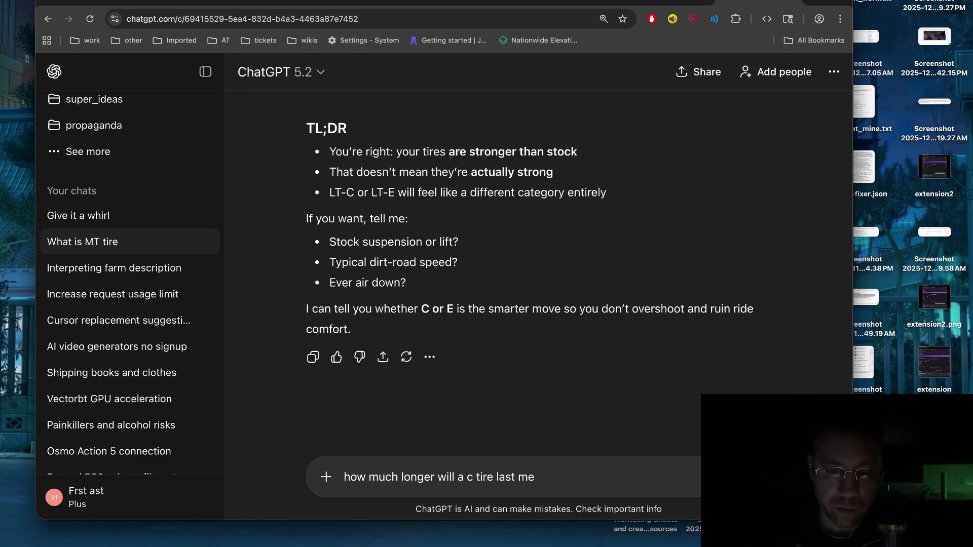
type("mpared to my current tires")
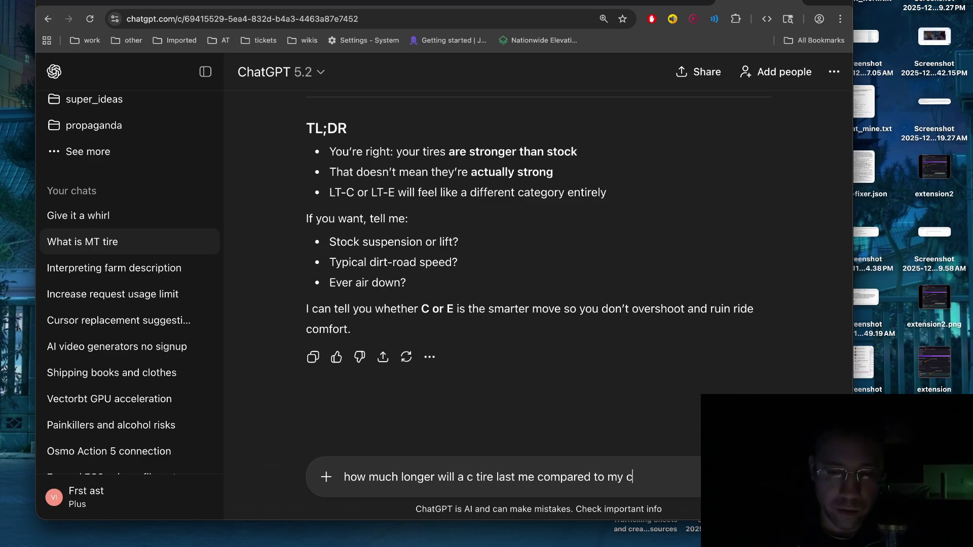
key("Return")
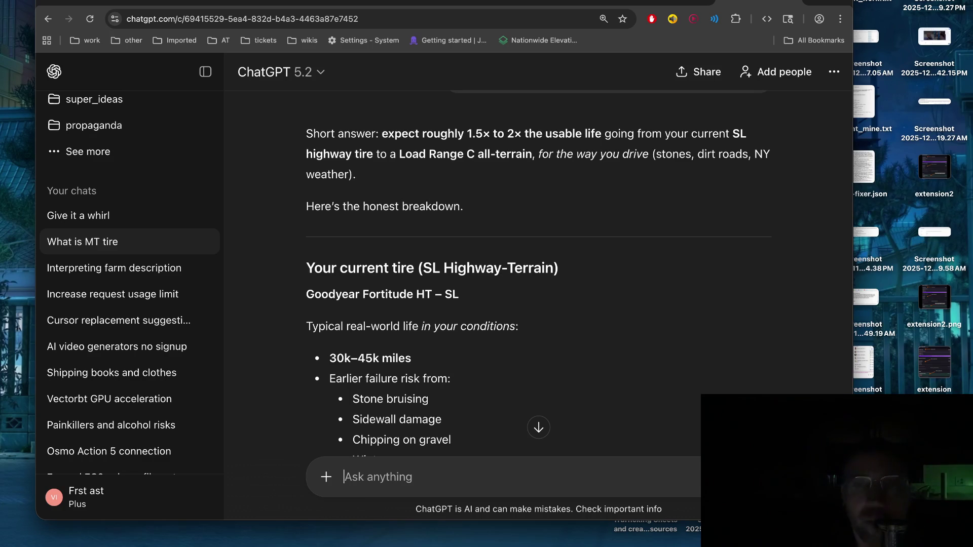
scroll(397, 361, "down", 4)
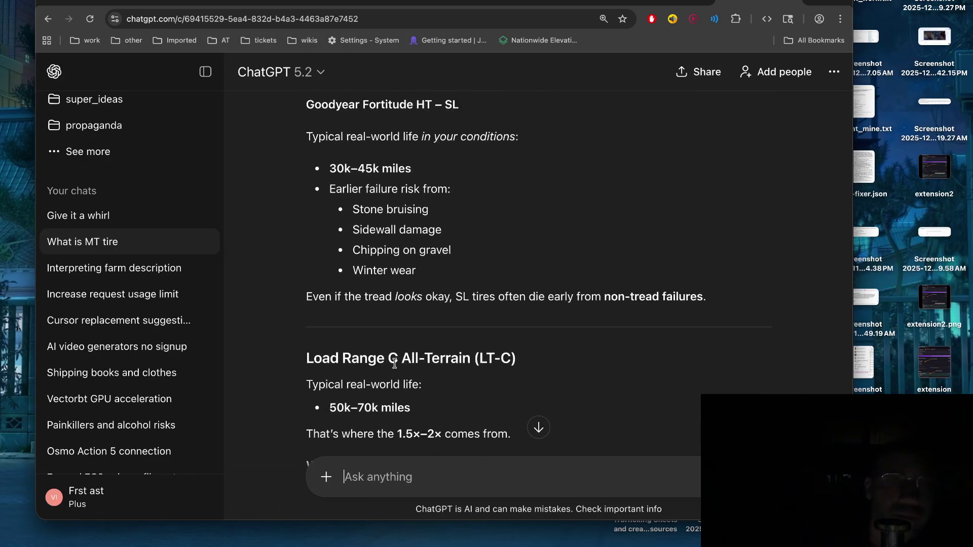
scroll(302, 255, "up", 1)
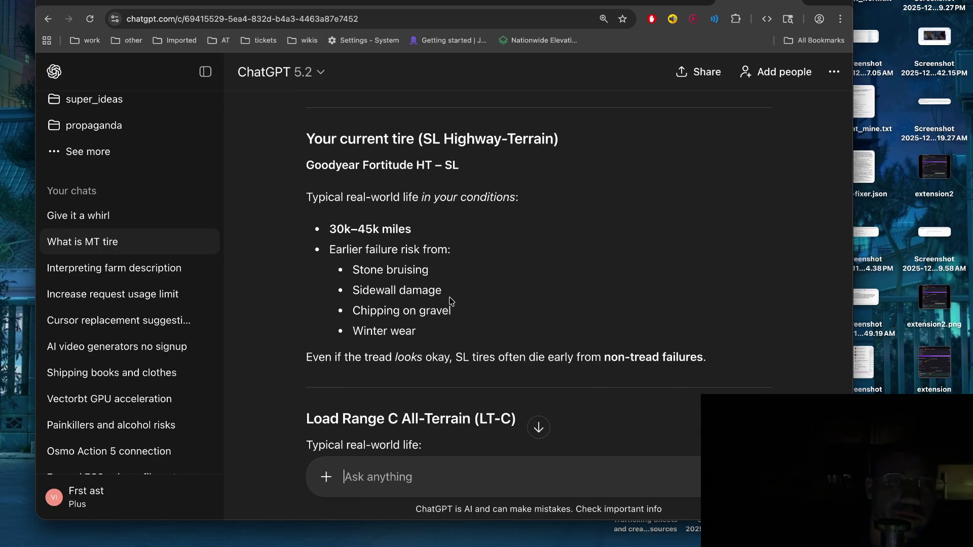
scroll(449, 300, "down", 1)
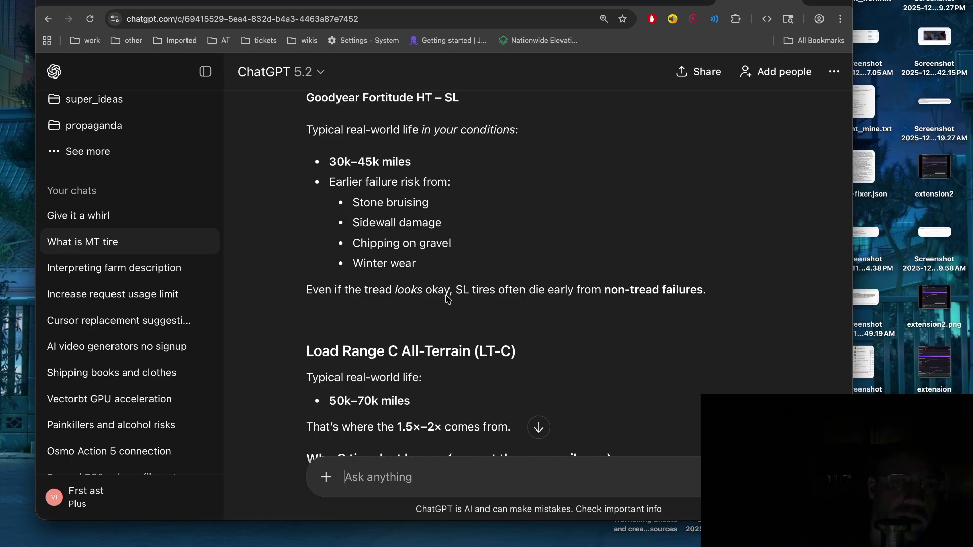
scroll(444, 300, "down", 2)
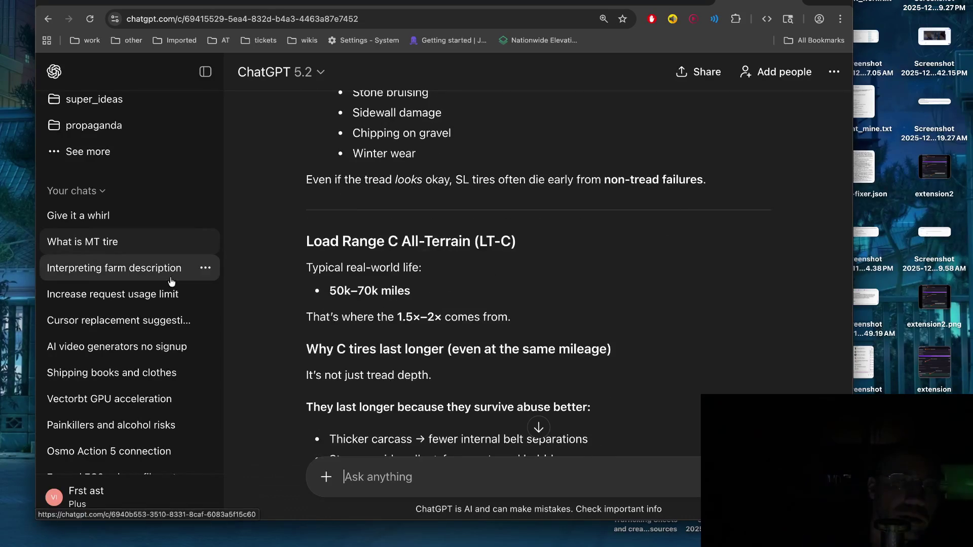
scroll(105, 279, "up", 2)
scroll(105, 279, "up", 1)
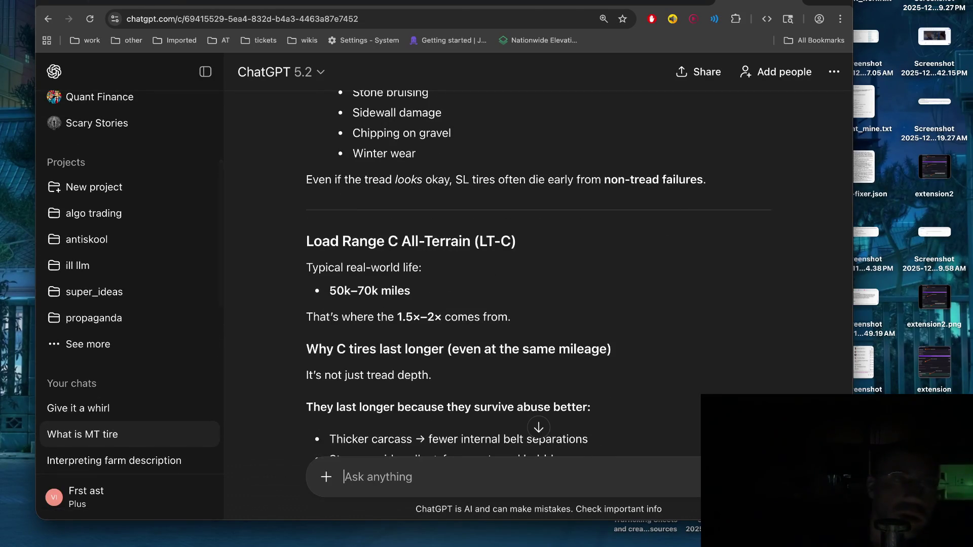
key("ctrl+Tab")
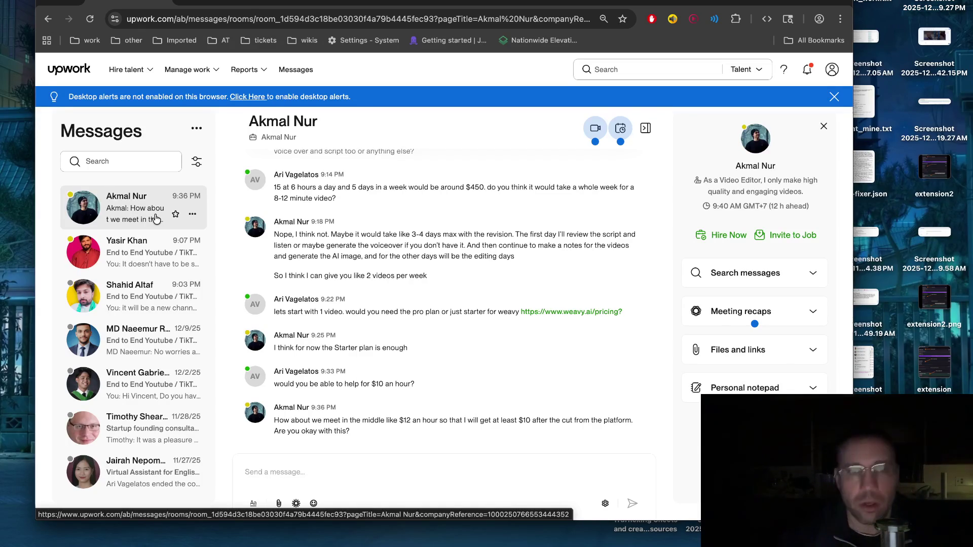
- Close the direct-message window and freelancer profile to get back to the search results
scroll(155, 219, "down", 2)
left_click(188, 3)
left_click(617, 122)
key("Escape")
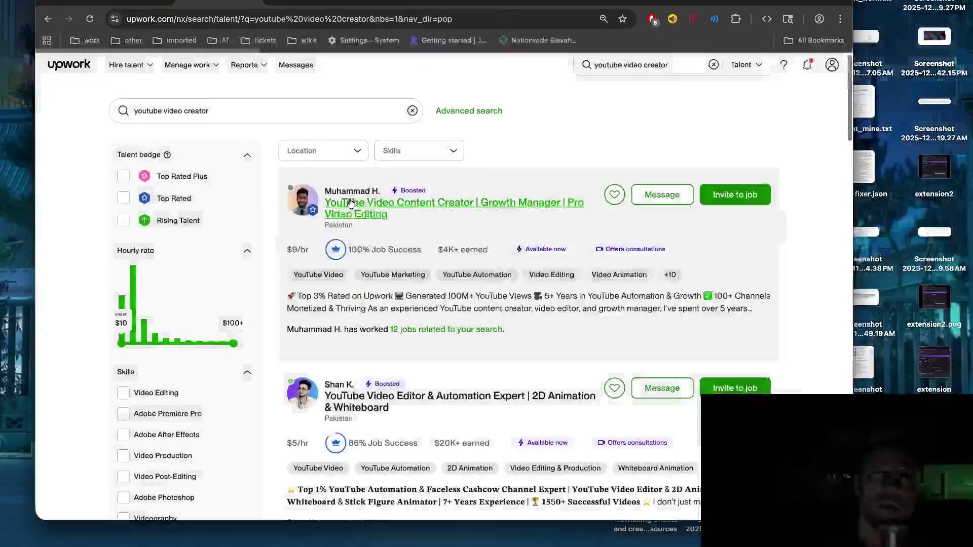
- Cap the hourly rate filter at $10 and browse the $0–$10 freelancers
left_click_drag(218, 344, 132, 344)
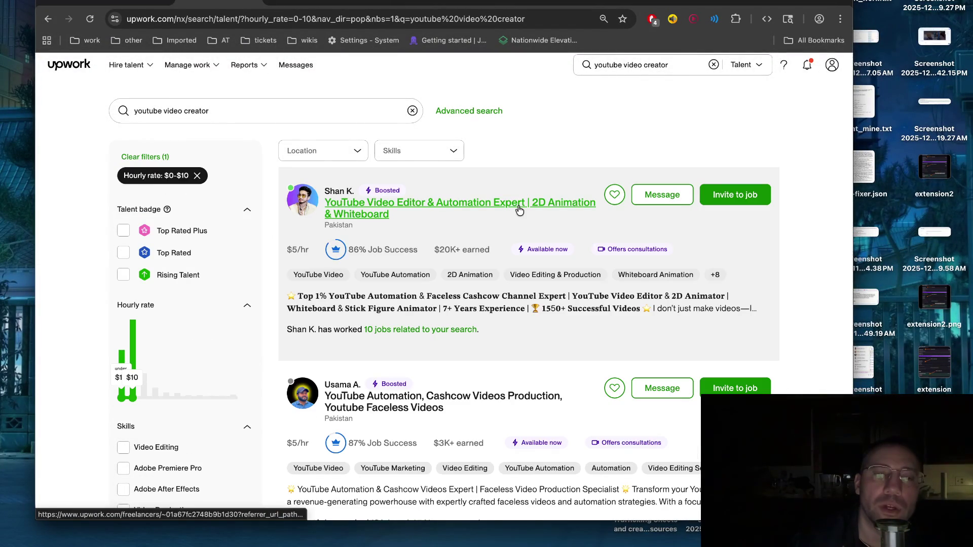
scroll(520, 210, "down", 4)
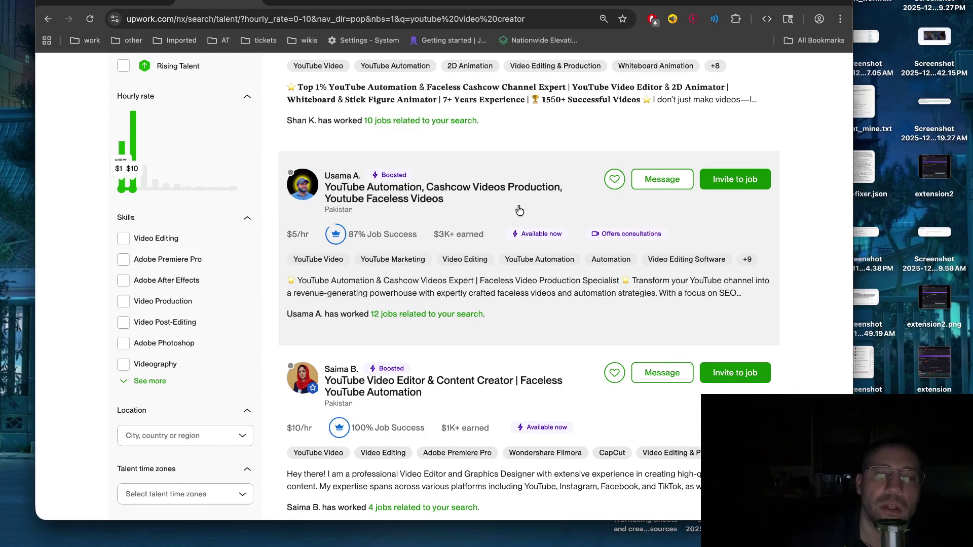
scroll(444, 263, "down", 3)
scroll(443, 266, "down", 7)
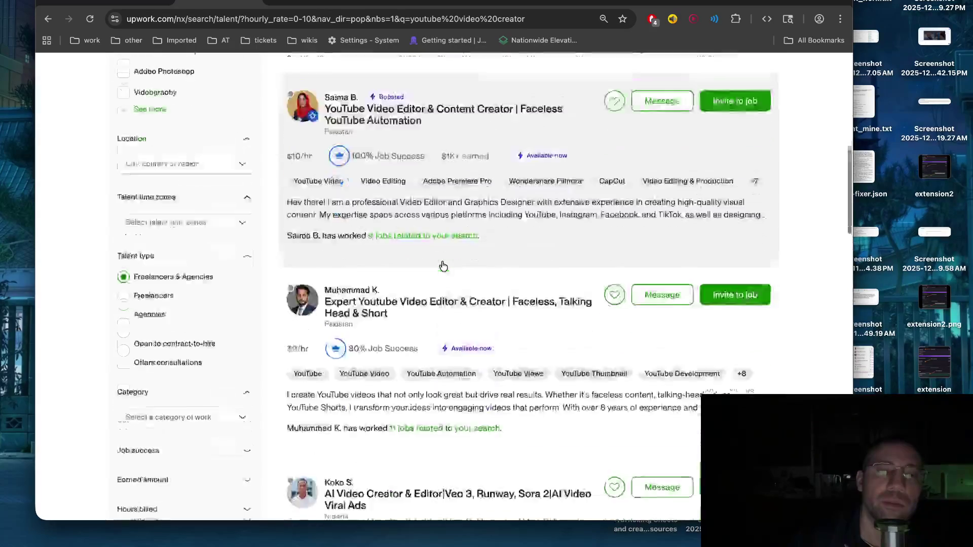
scroll(443, 265, "up", 10)
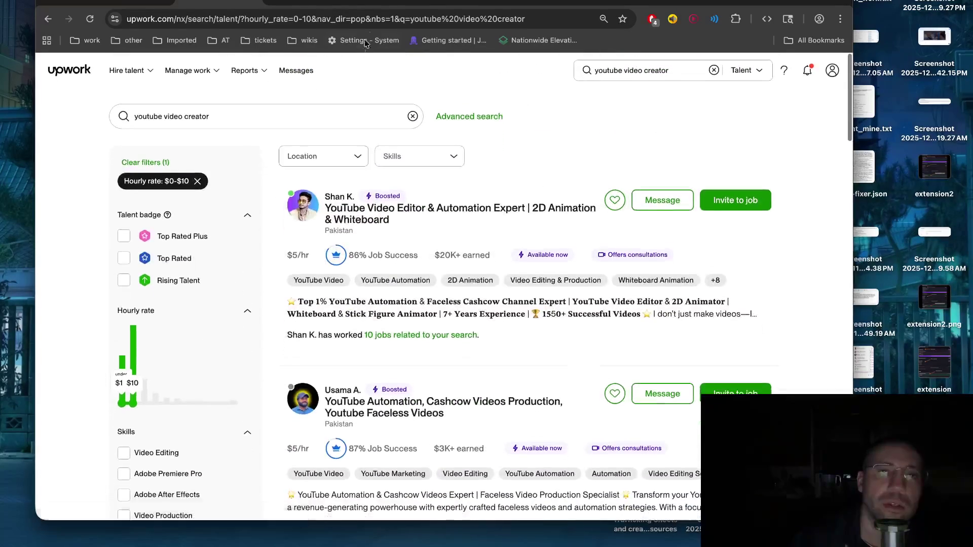
left_click(312, 21)
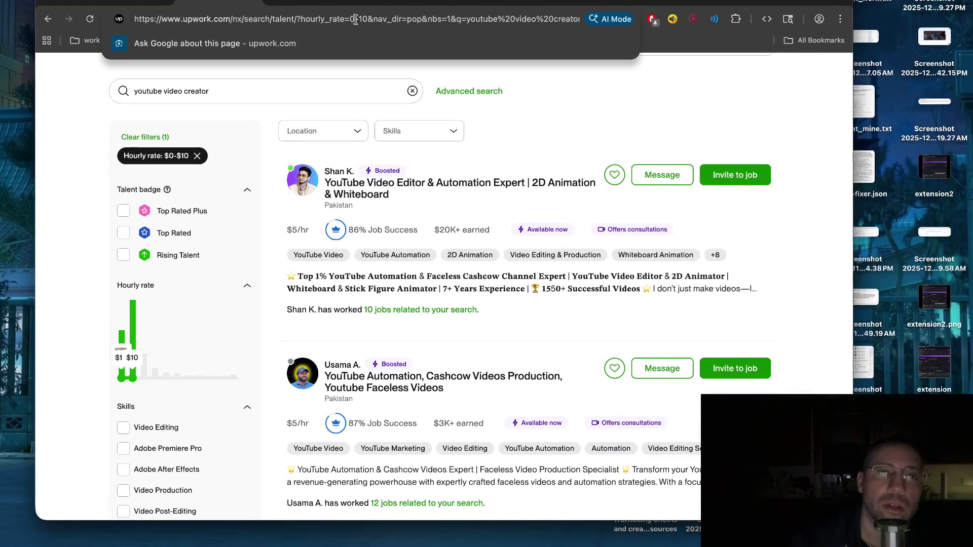
- Lower the search's hourly rate cap to $5 by editing the page address
key("BackSpace")
key("BackSpace")
type("5")
key("Return")
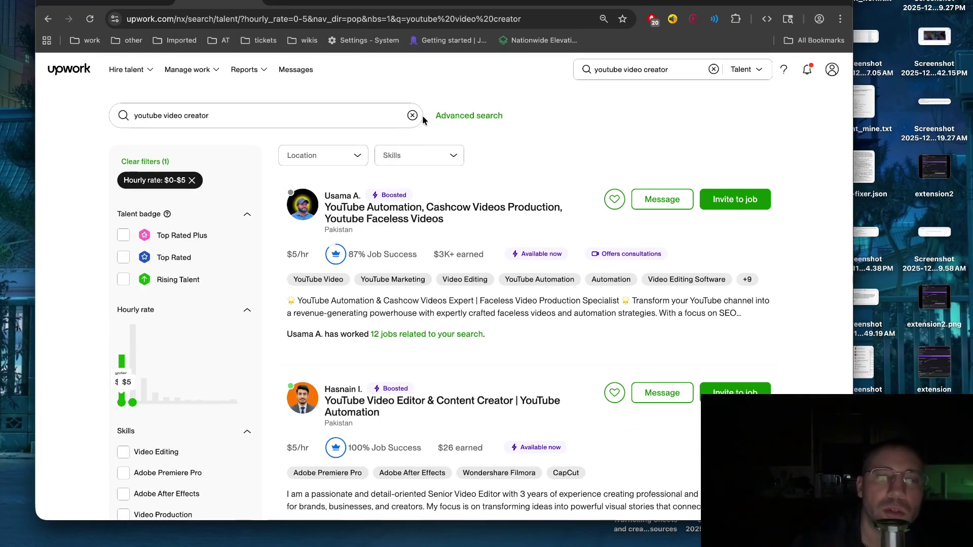
- Open the Cinematic AI Video Creator's $3.00/hr profile and expand its About section
scroll(423, 120, "down", 6)
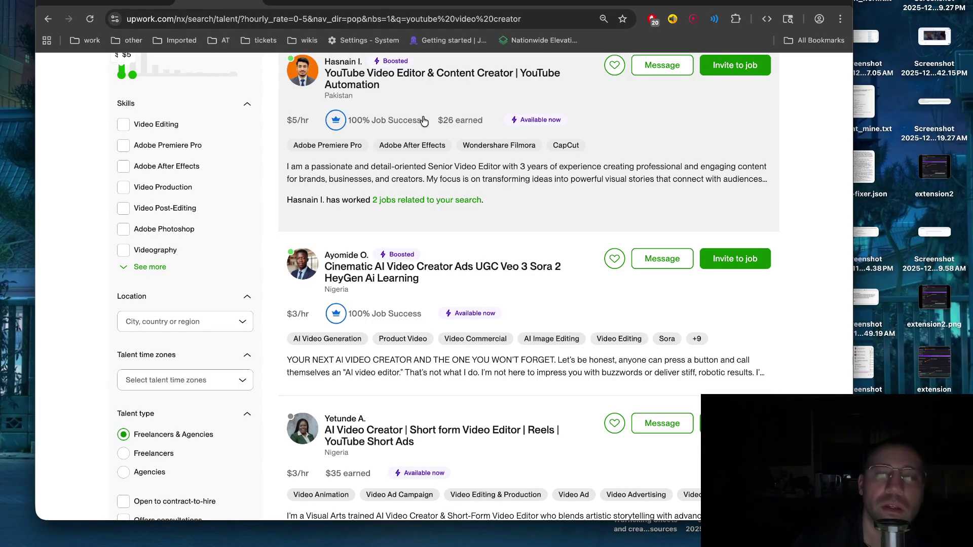
scroll(304, 253, "down", 1)
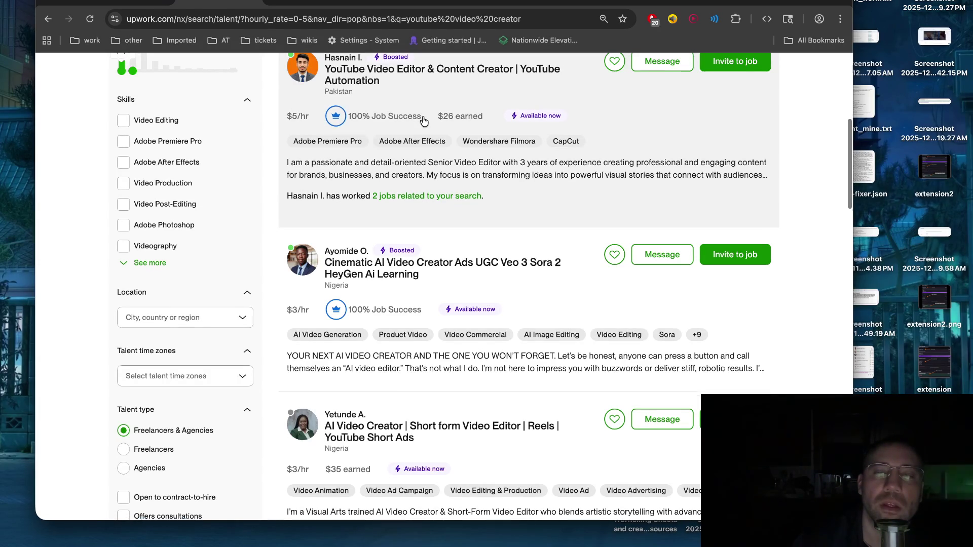
left_click(430, 264)
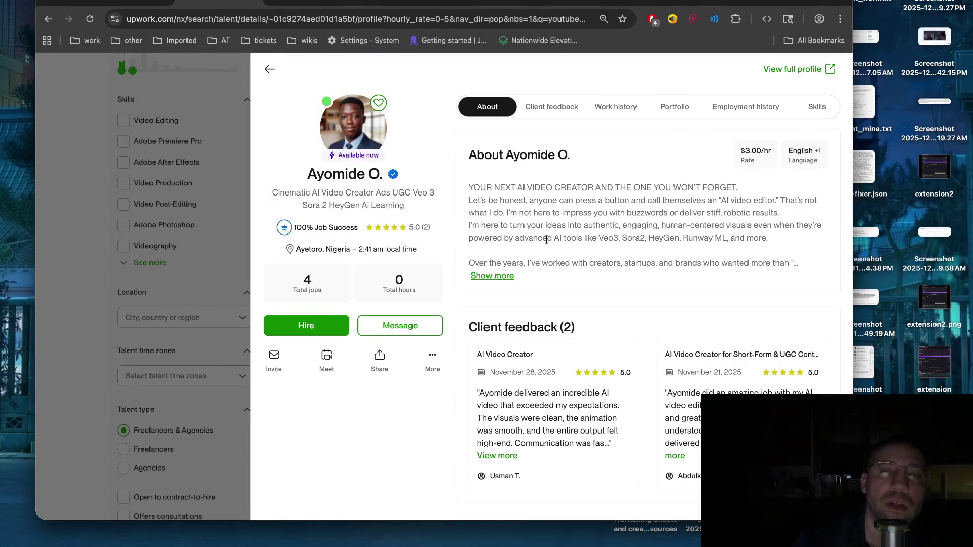
left_click(495, 276)
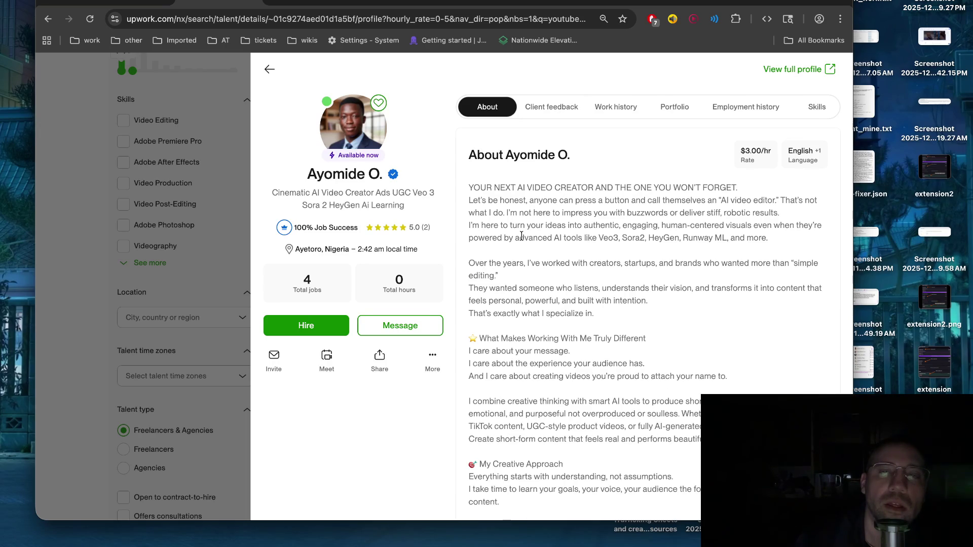
- Read through the AI video creator's About description and bring up the save-to-list menu
scroll(522, 237, "down", 5)
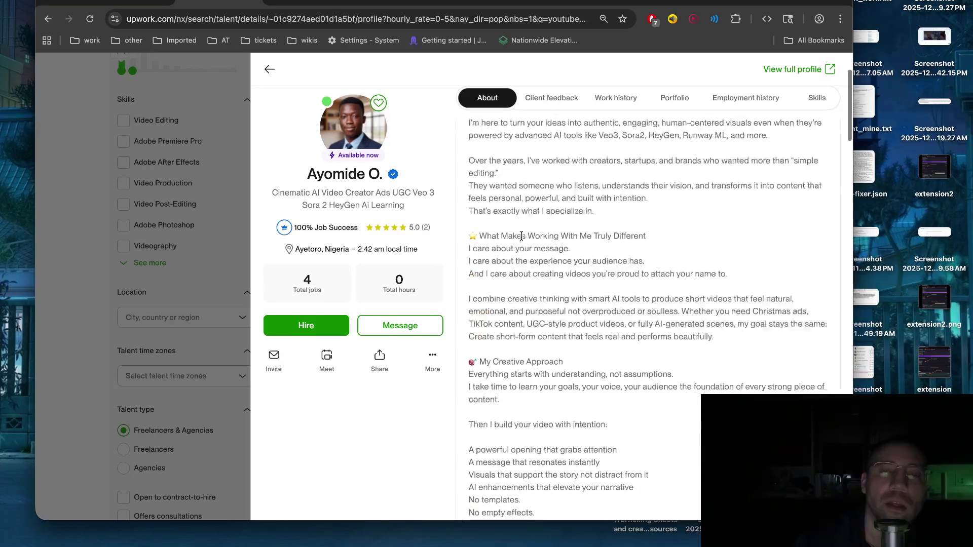
scroll(521, 236, "down", 1)
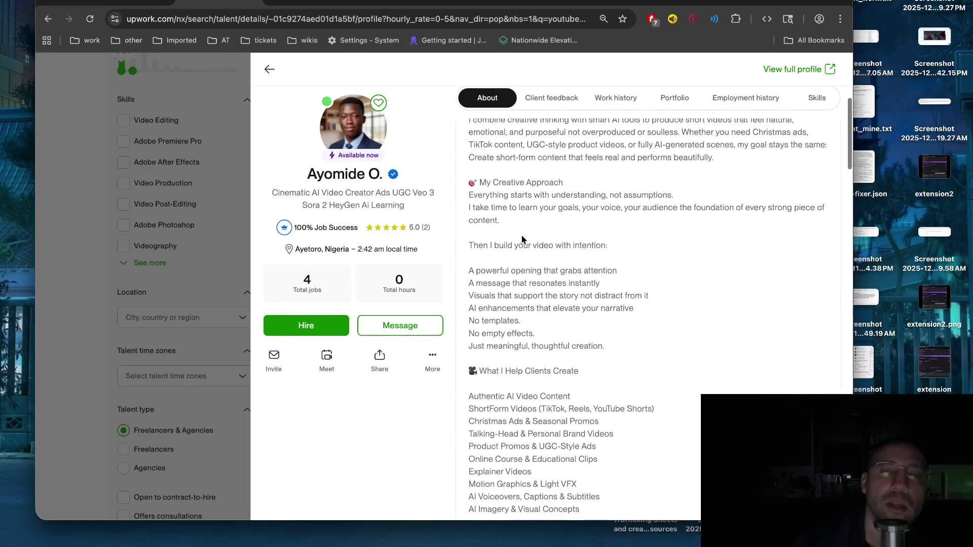
scroll(522, 239, "down", 6)
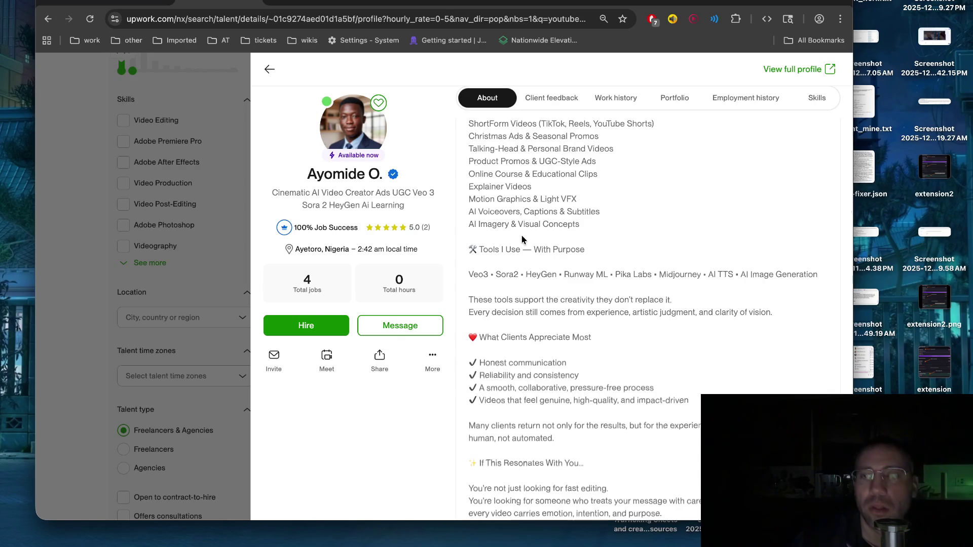
scroll(522, 240, "up", 4)
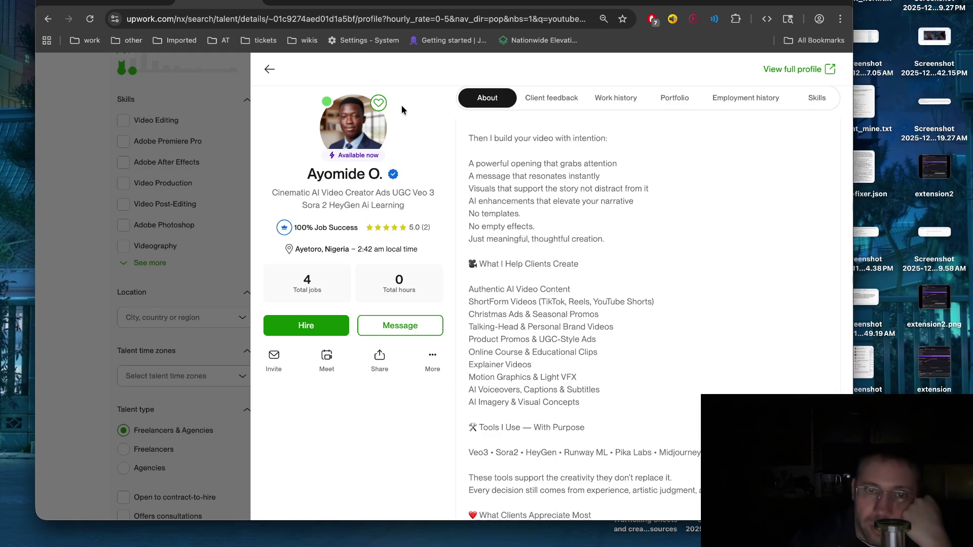
left_click(380, 104)
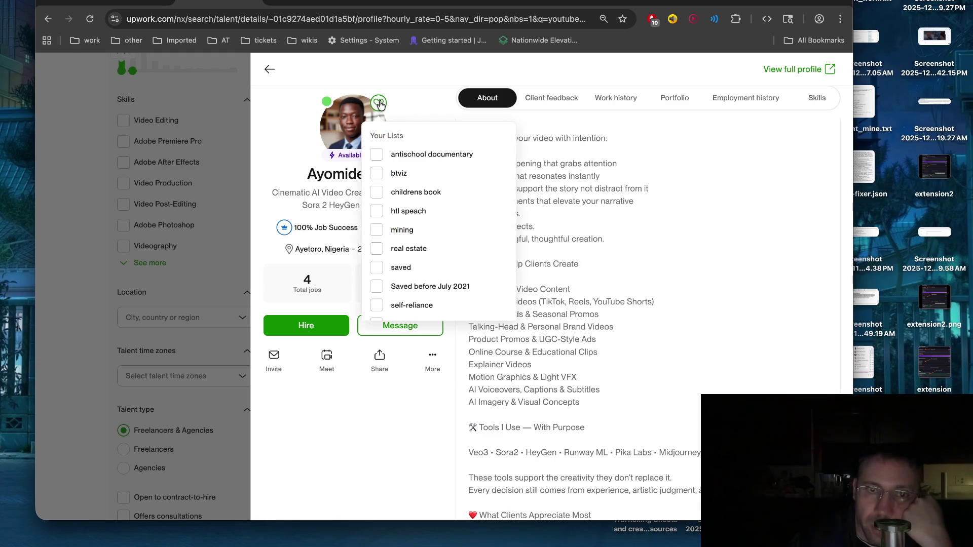
- Tick 'antischool documentary' in Your Lists, then begin a message to the AI video creator
left_click(422, 156)
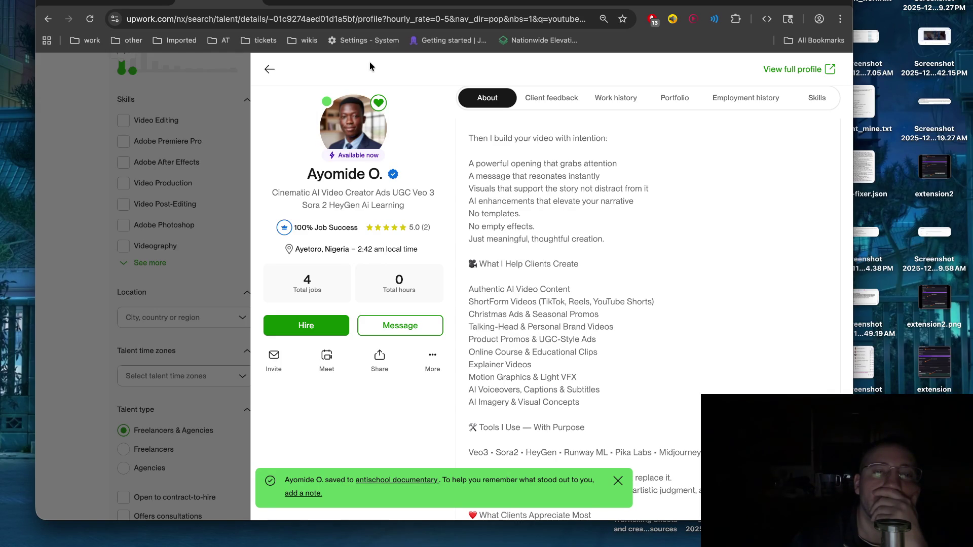
left_click(414, 328)
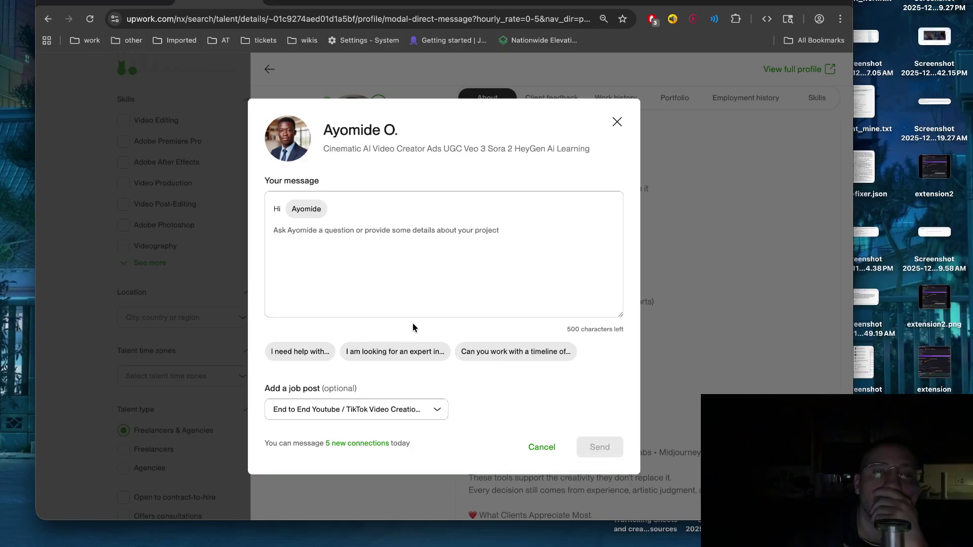
left_click(381, 281)
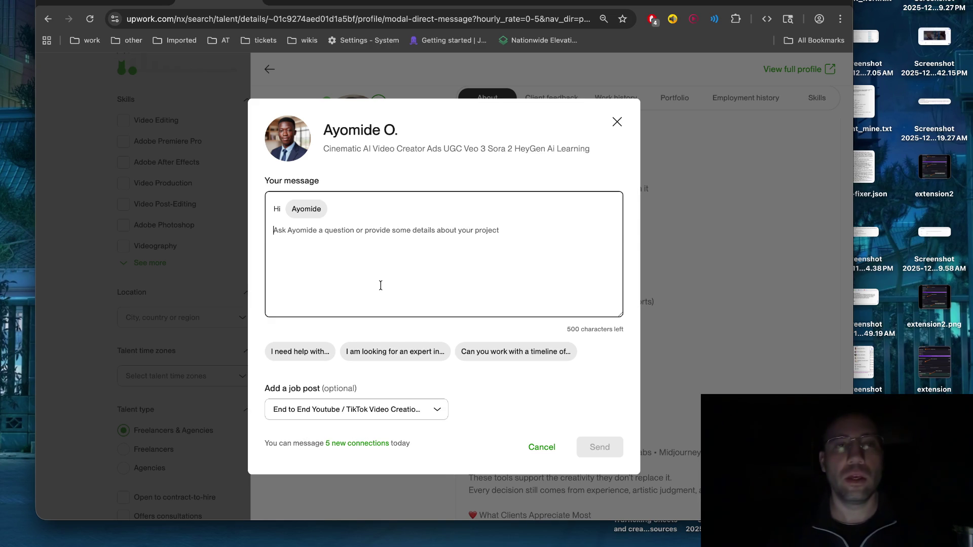
- Write the question about making 8–12 minute mini documentaries and YouTube shorts
type("W")
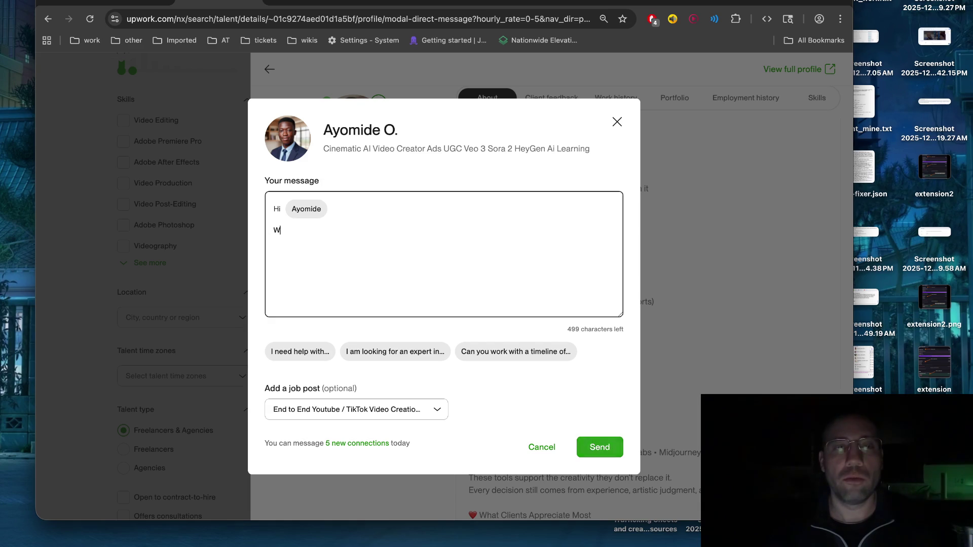
type("oulou be able")
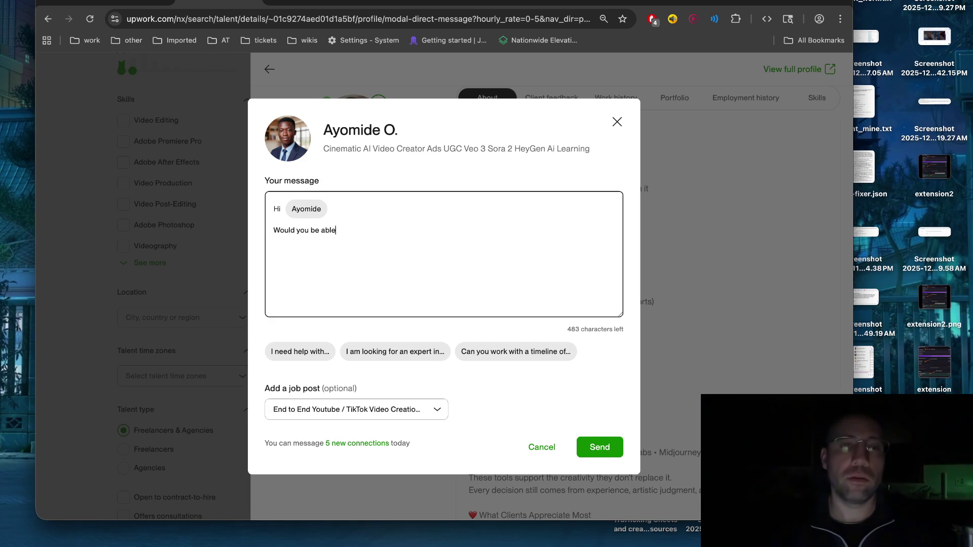
type("reate 8")
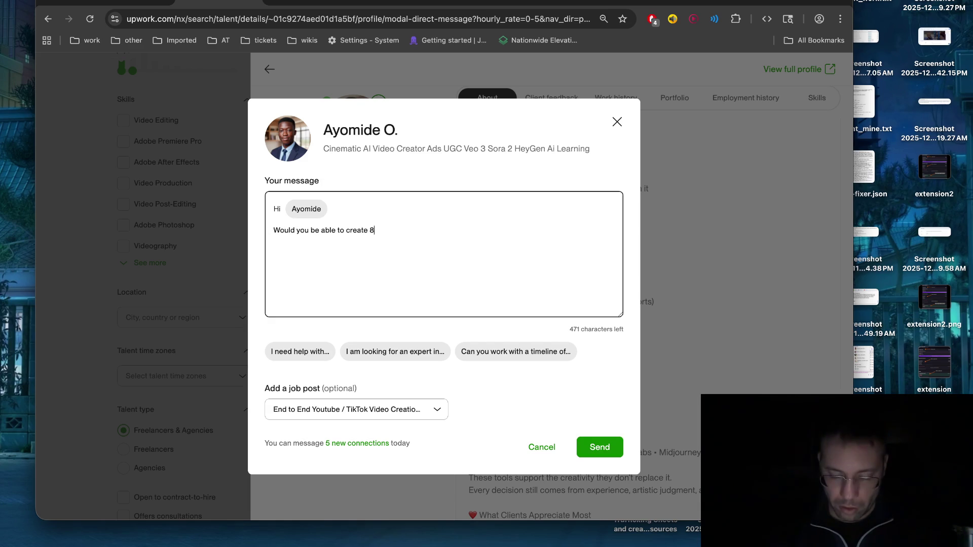
type("2 monutes")
key("BackSpace")
key("BackSpace")
key("BackSpace")
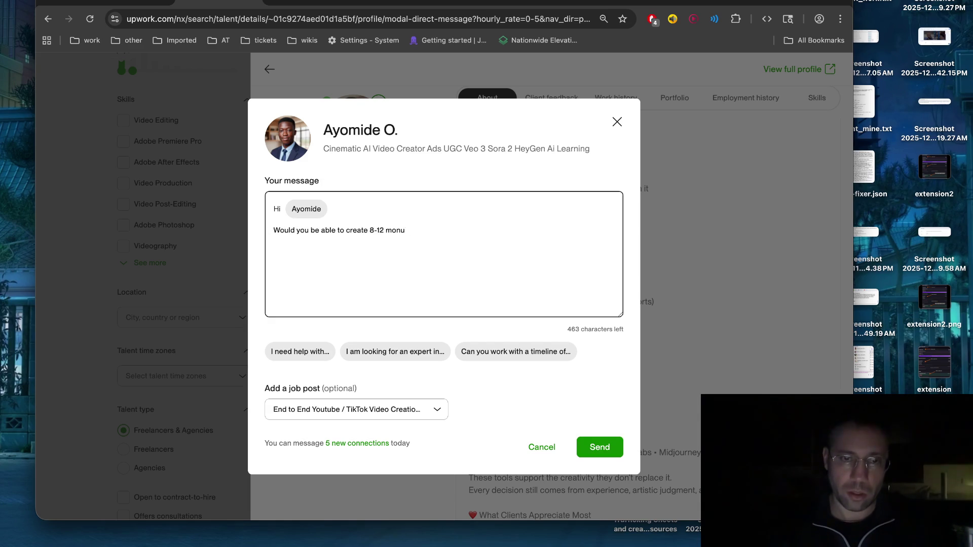
type("e m")
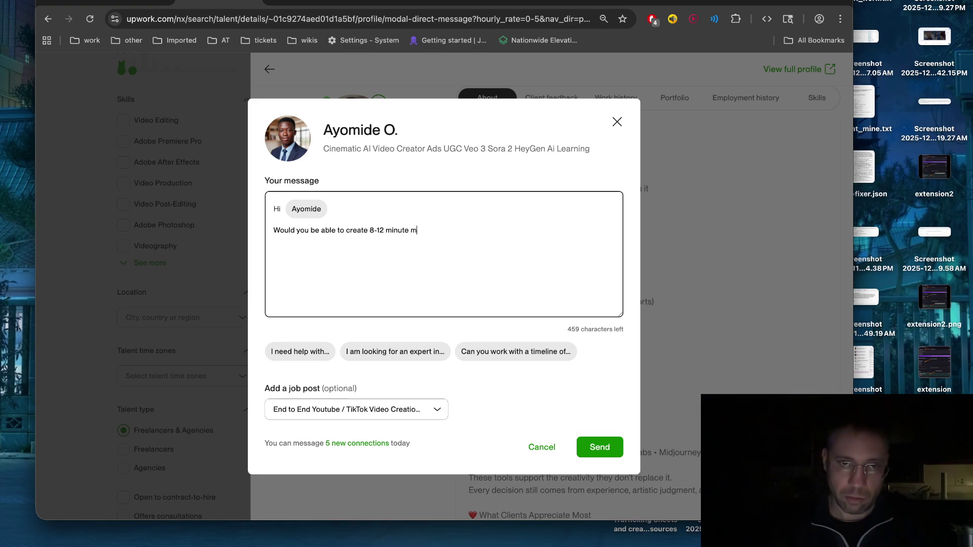
type("ini documentar")
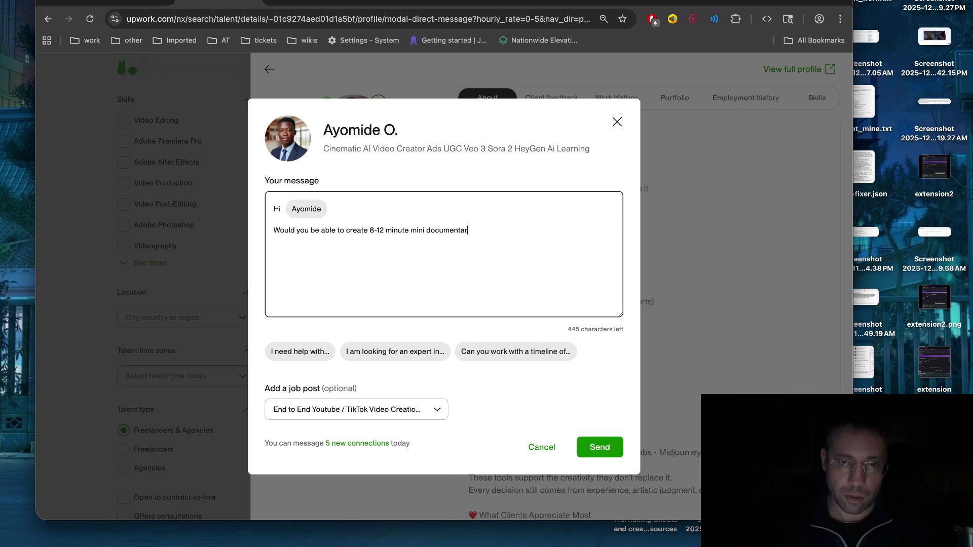
type("ies and youtur")
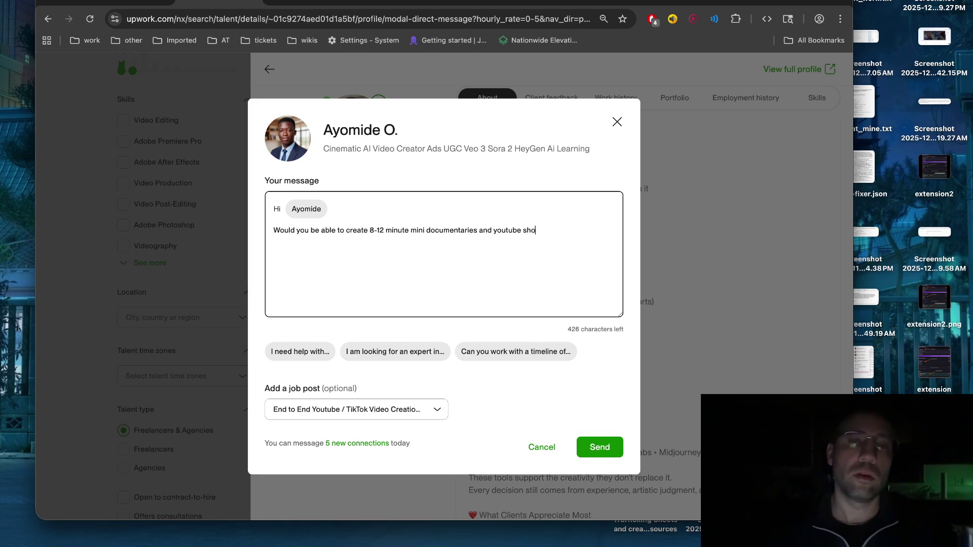
key("BackSpace")
key("BackSpace")
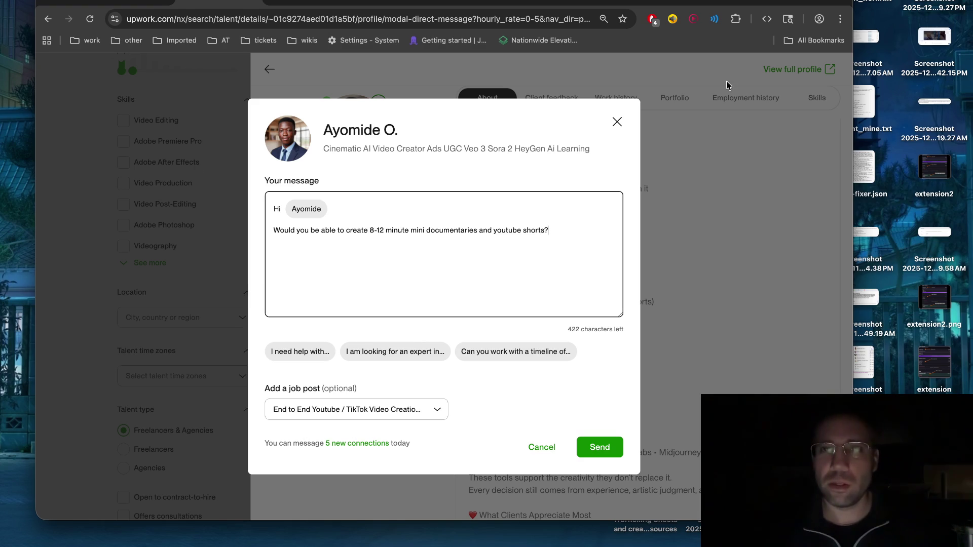
left_click(817, 6)
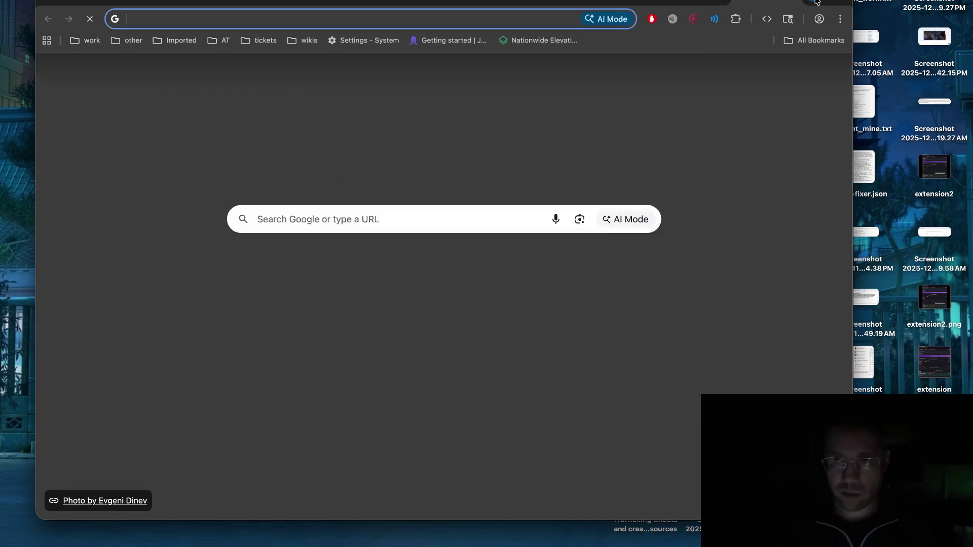
- Search Google for 'api for youtube account creation' and browse the video results
type("api for ")
type("youtube ac")
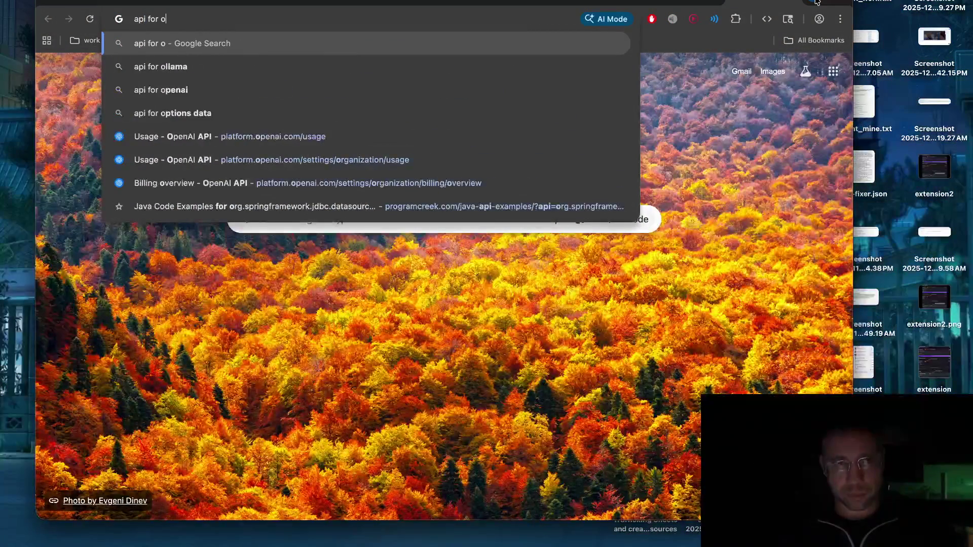
type("count creation")
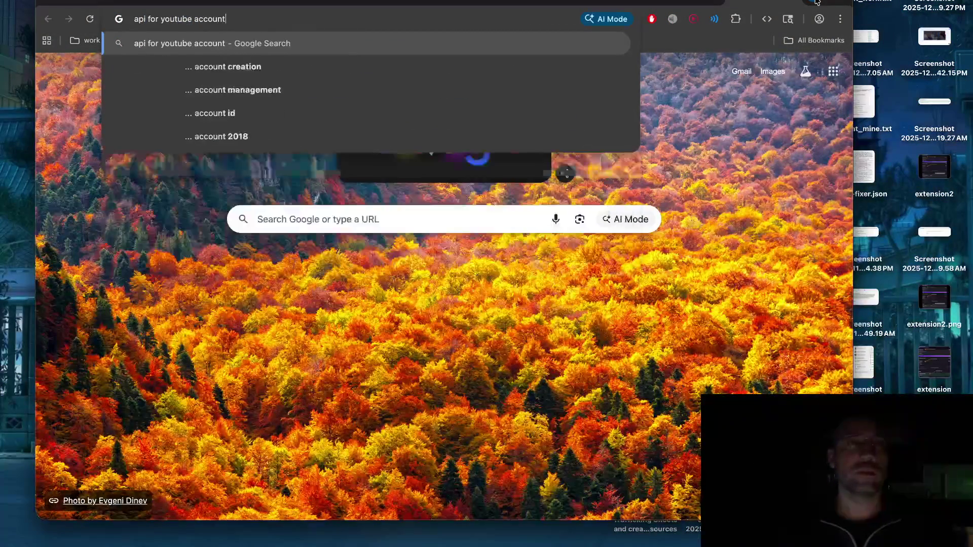
key("Return")
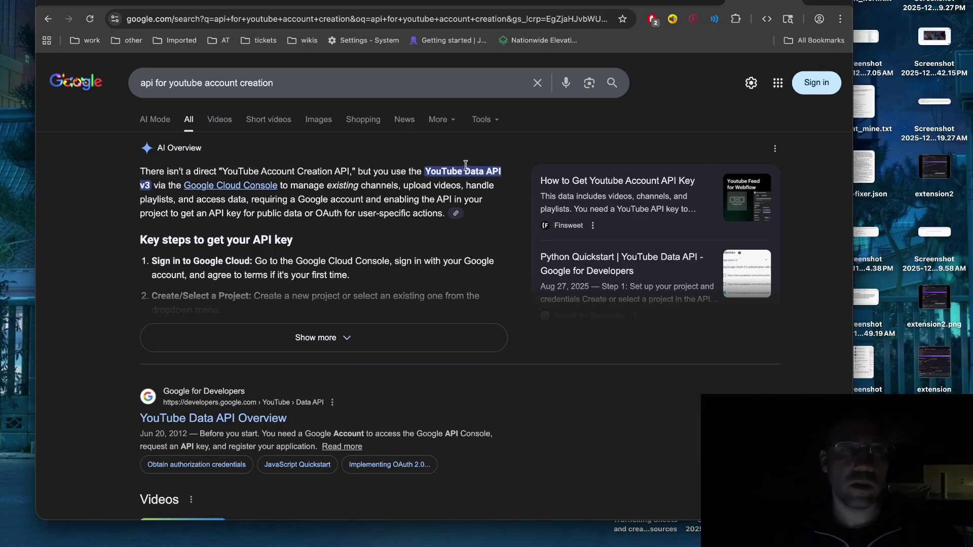
scroll(469, 165, "down", 2)
scroll(468, 165, "down", 7)
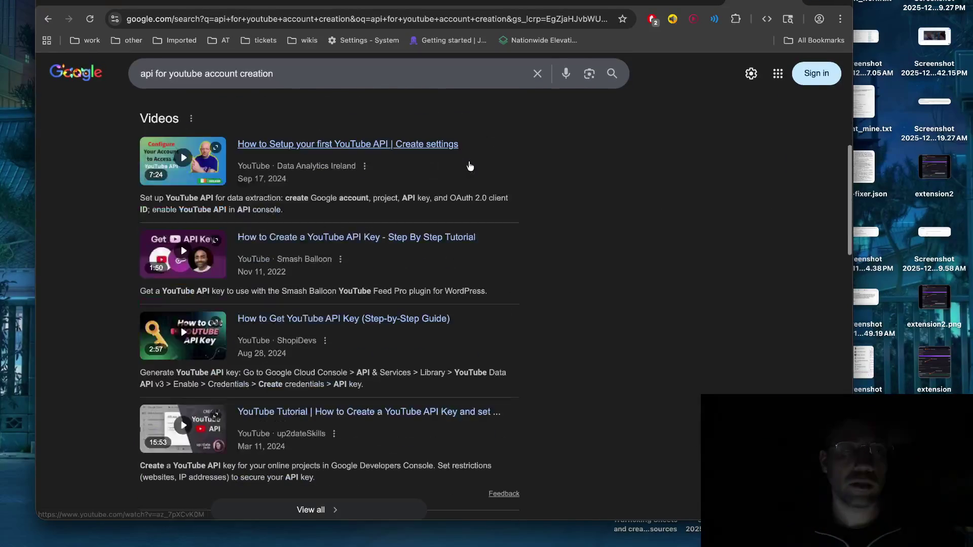
left_click(793, 2)
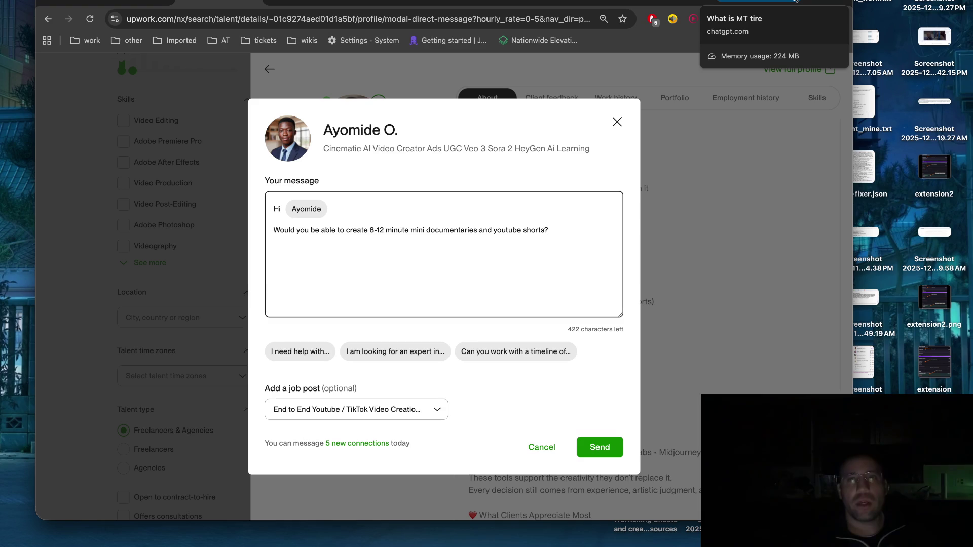
- Search news for 'anti-capitalist' and open the Fox News video on the FBI arresting four suspects
left_click(815, 1)
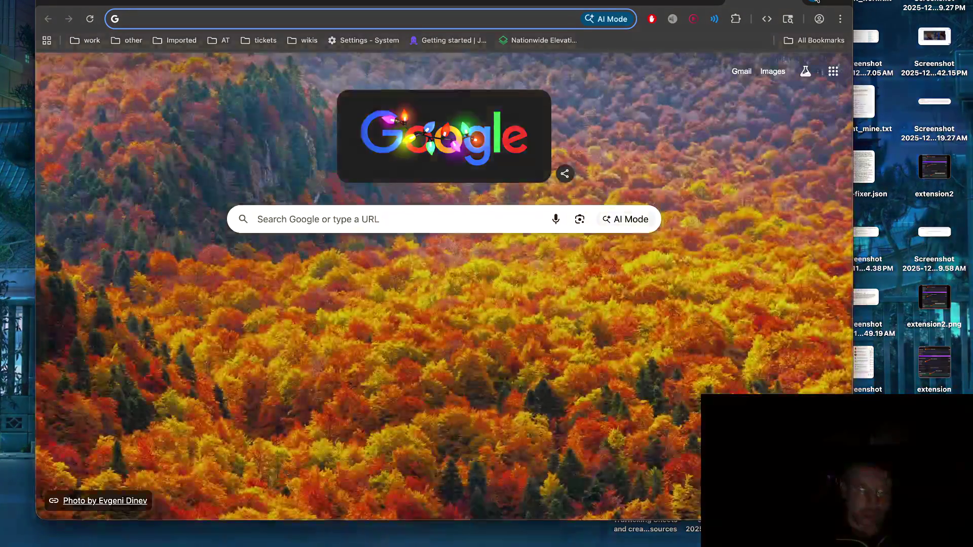
type("t")
key("BackSpace")
key("BackSpace")
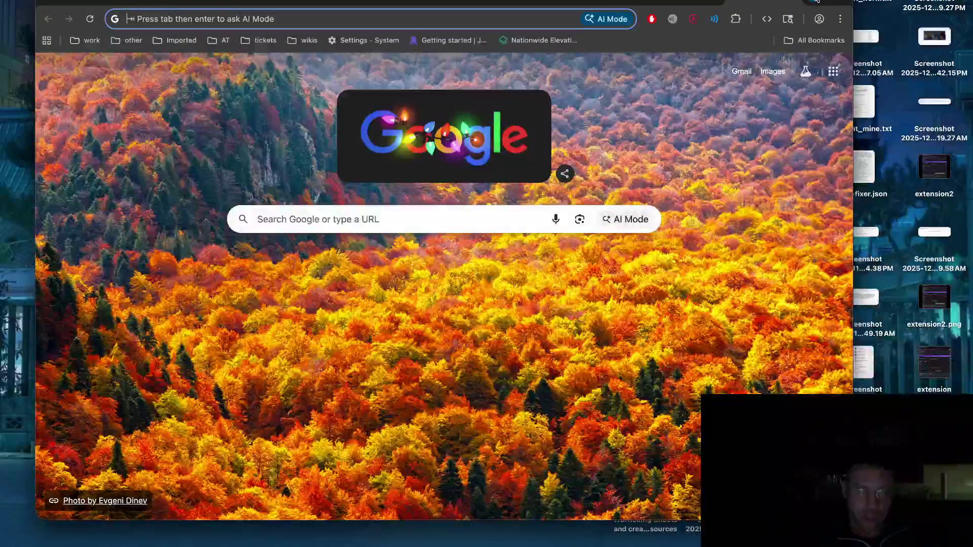
type("a")
key("BackSpace")
key("BackSpace")
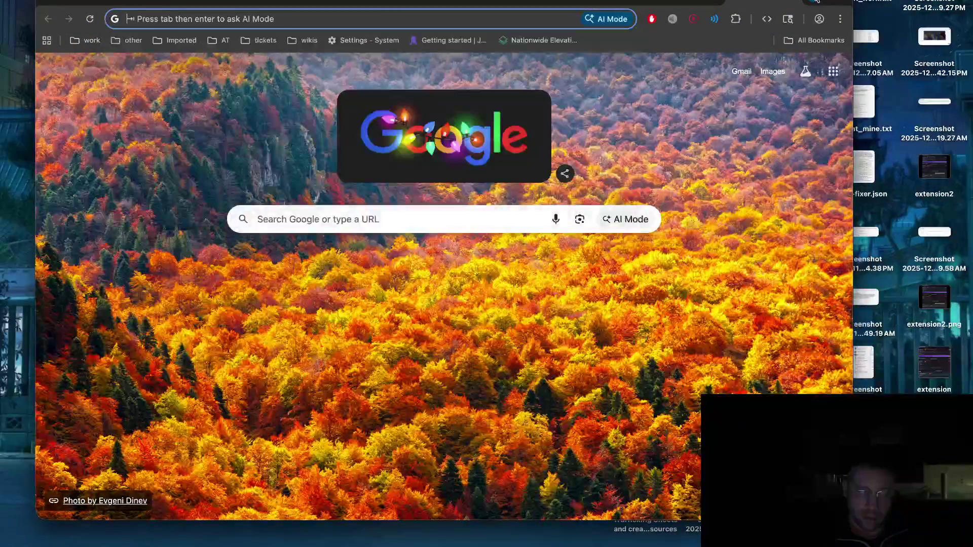
type("ant")
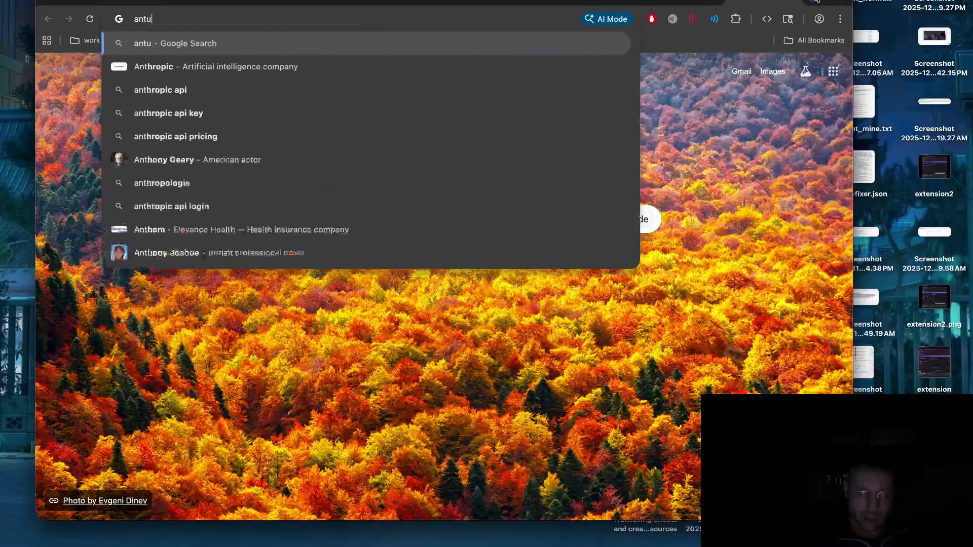
type("i-c")
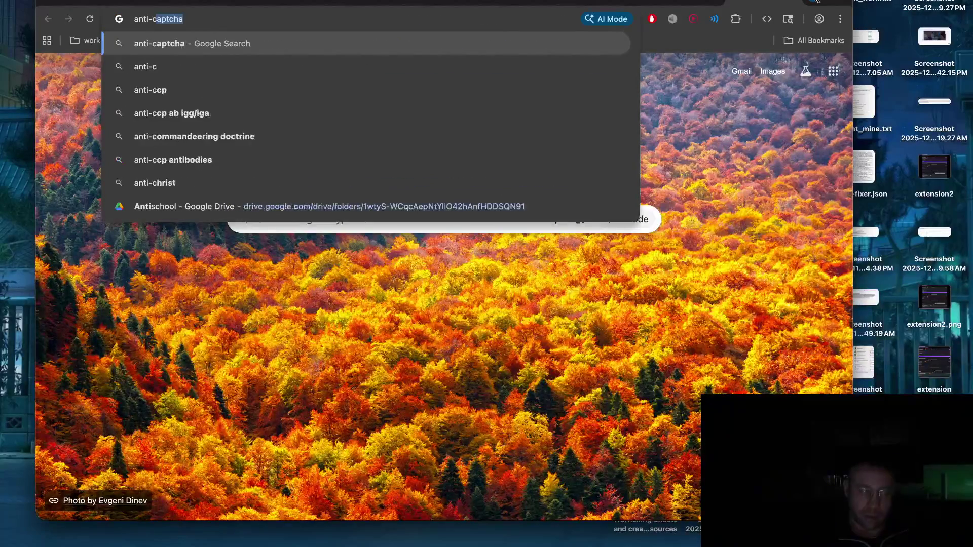
type("api")
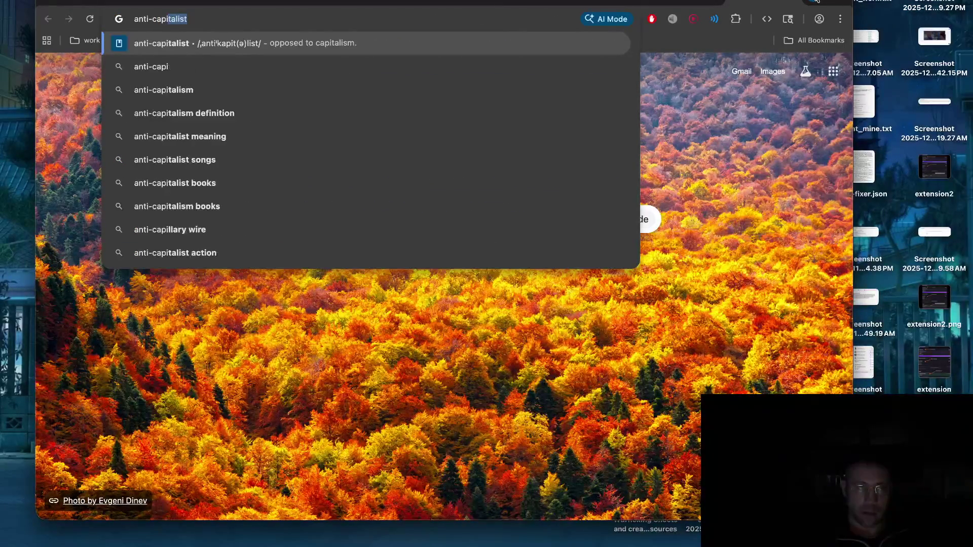
key("Return")
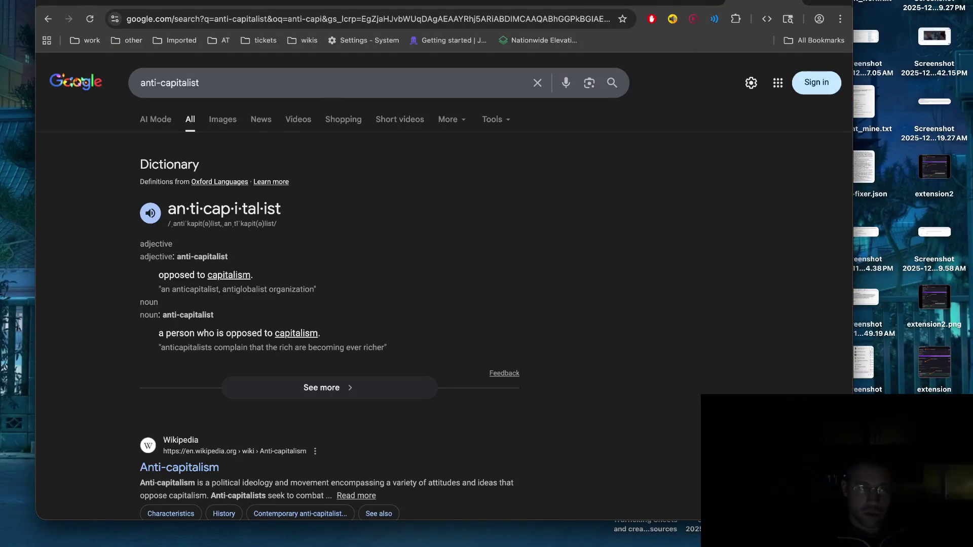
left_click(260, 118)
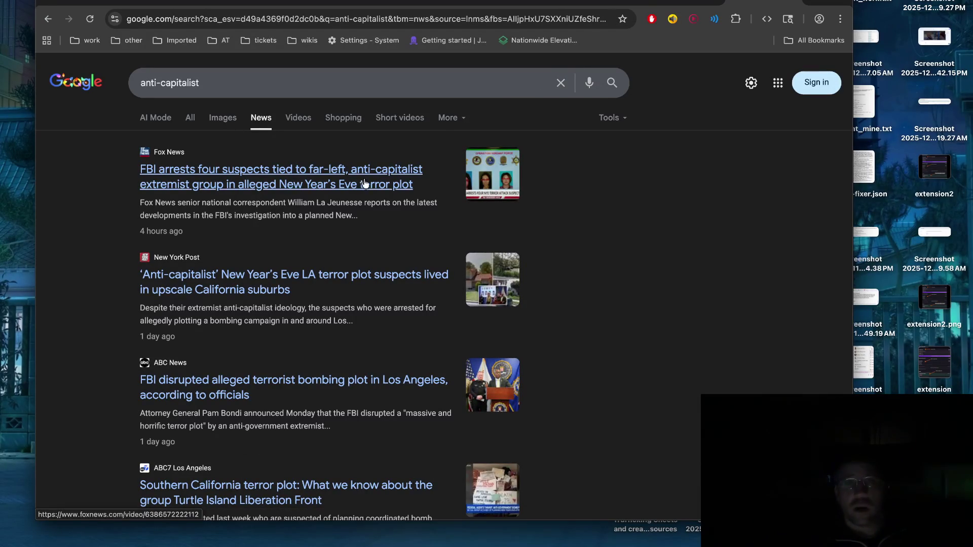
left_click(502, 185)
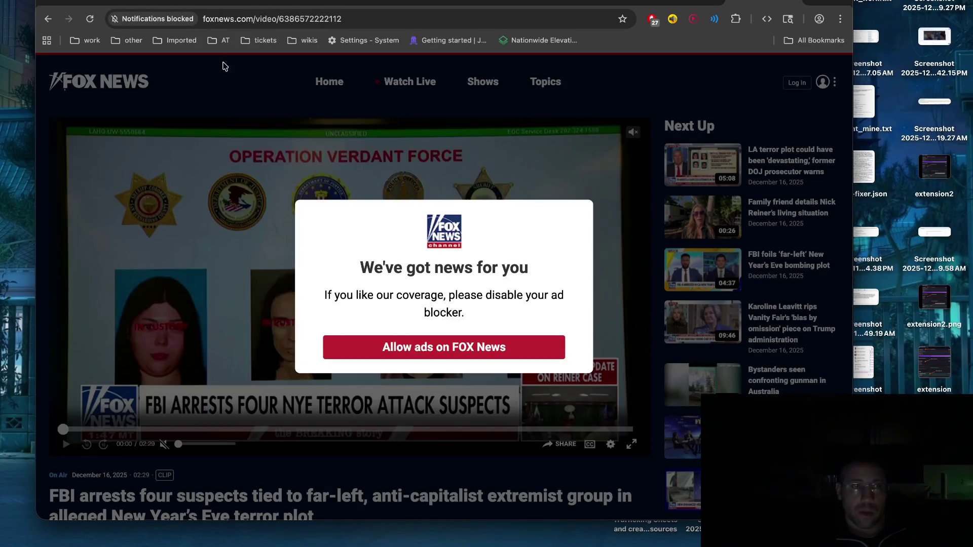
- Pause AdBlock on foxnews.com so the page reloads and the pre-roll ad plays
left_click(652, 20)
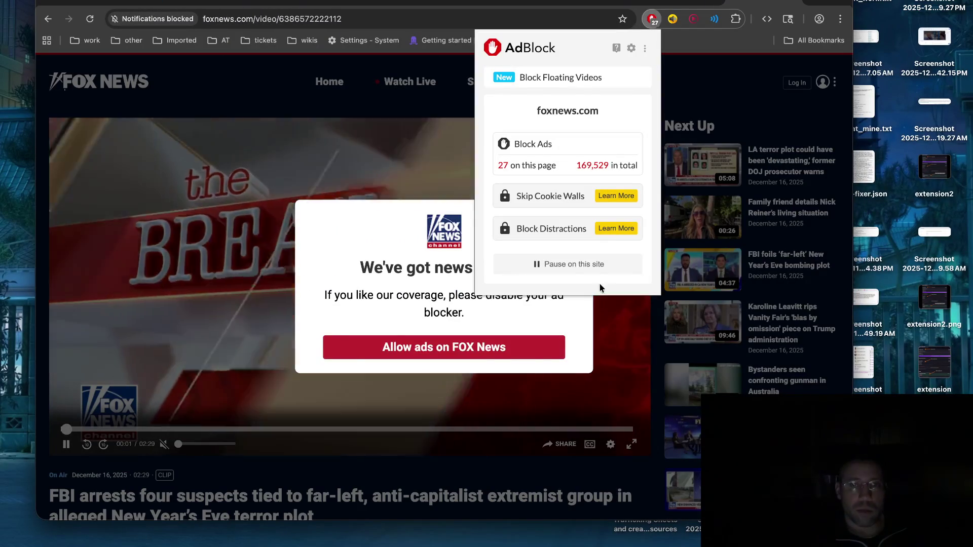
left_click(583, 272)
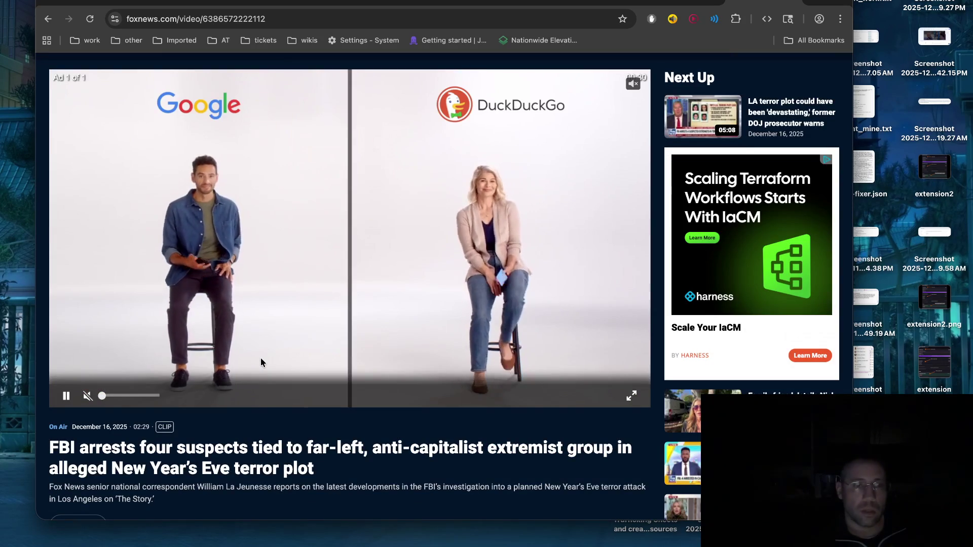
scroll(304, 389, "down", 6)
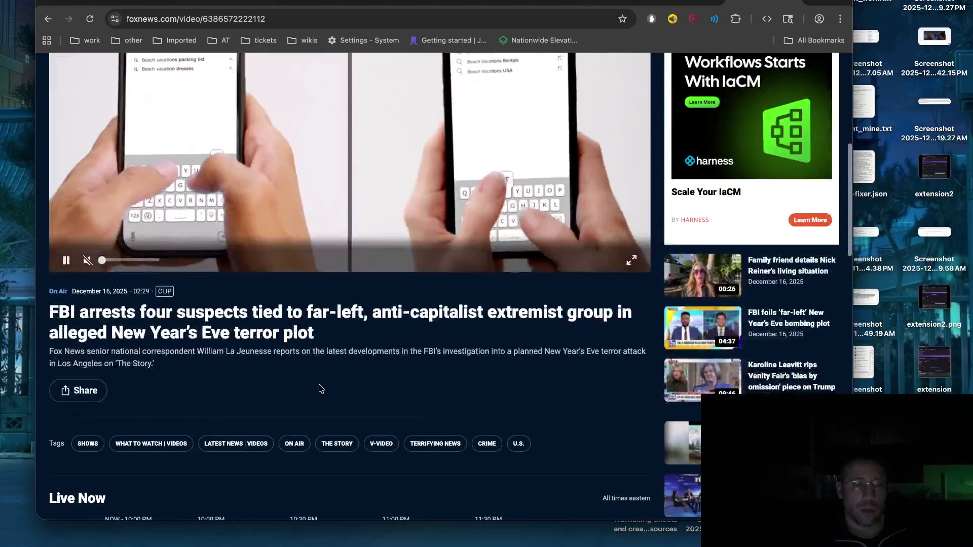
scroll(319, 389, "up", 7)
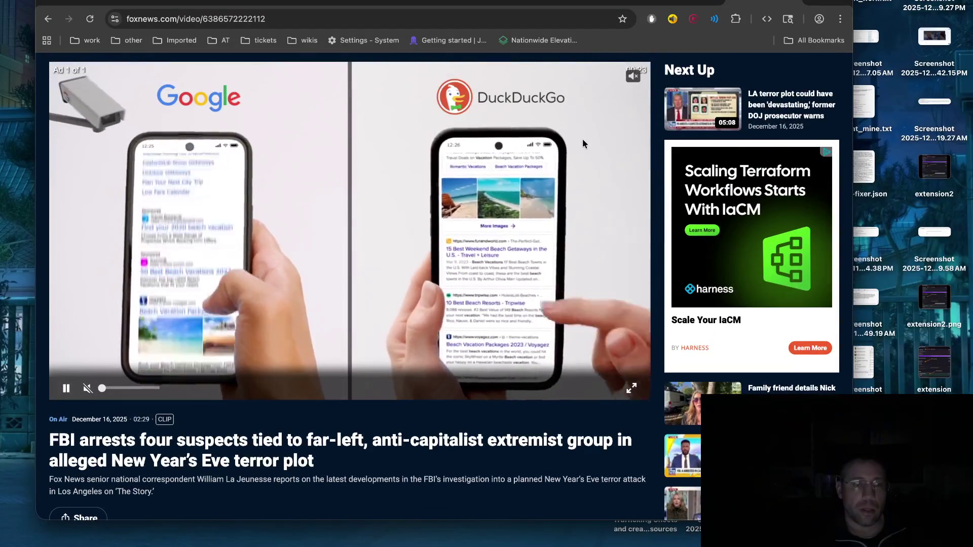
scroll(583, 138, "down", 1)
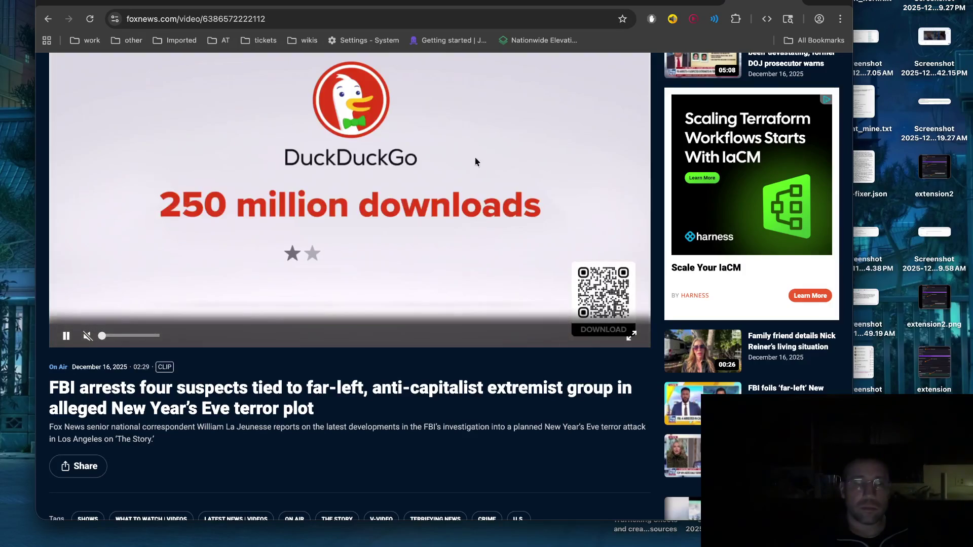
scroll(527, 291, "up", 5)
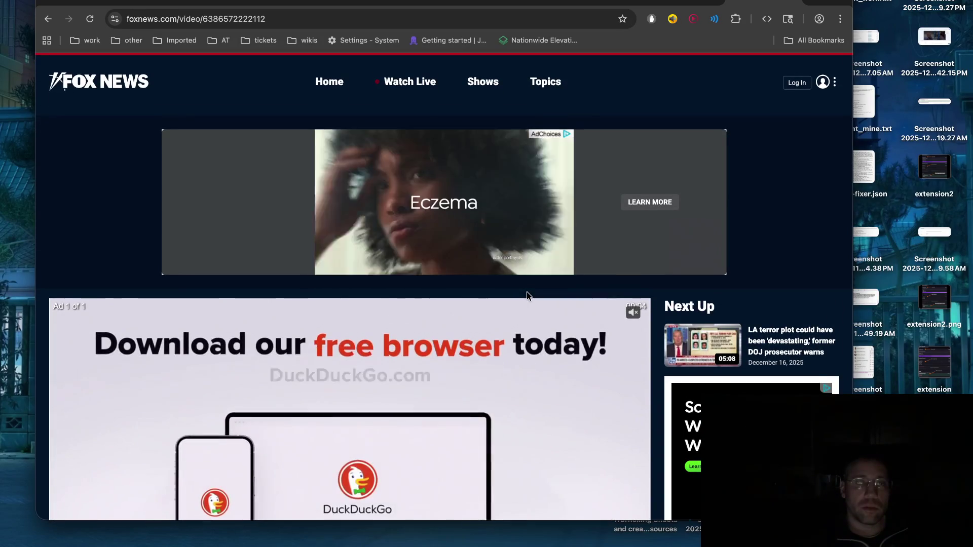
- Scroll down to the FBI arrests video and unmute it
scroll(527, 296, "down", 1)
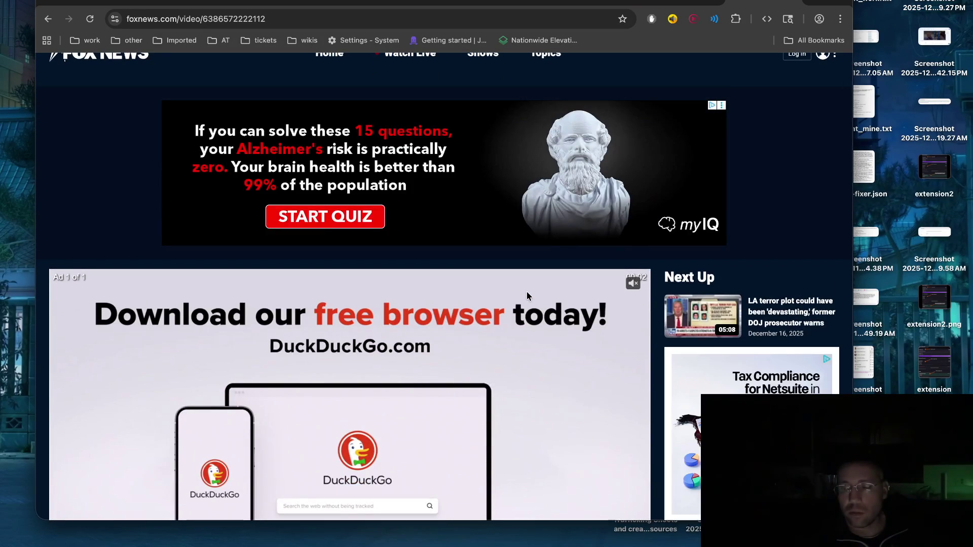
scroll(527, 296, "down", 4)
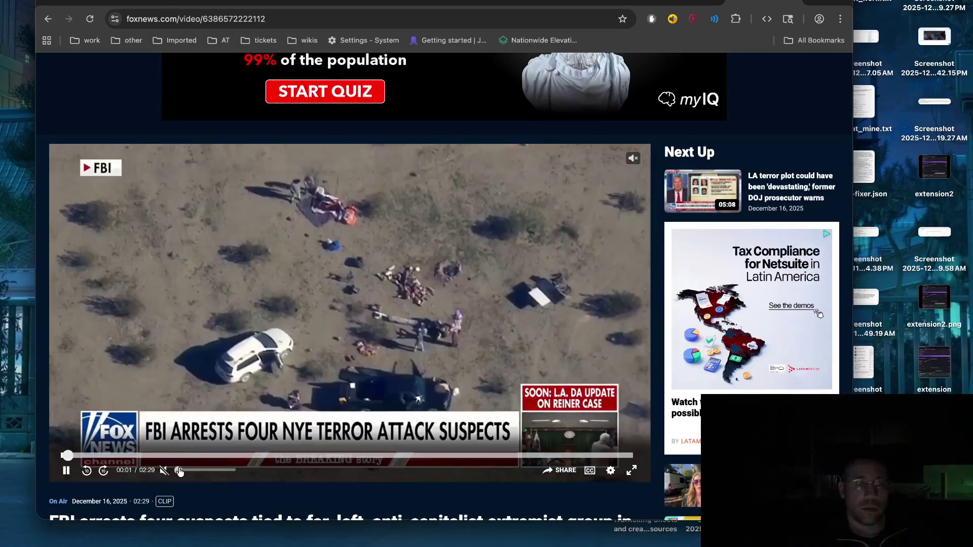
left_click(186, 471)
- Turn the FBI arrests clip's volume up, watch it full screen, then leave full screen
left_click_drag(186, 471, 198, 470)
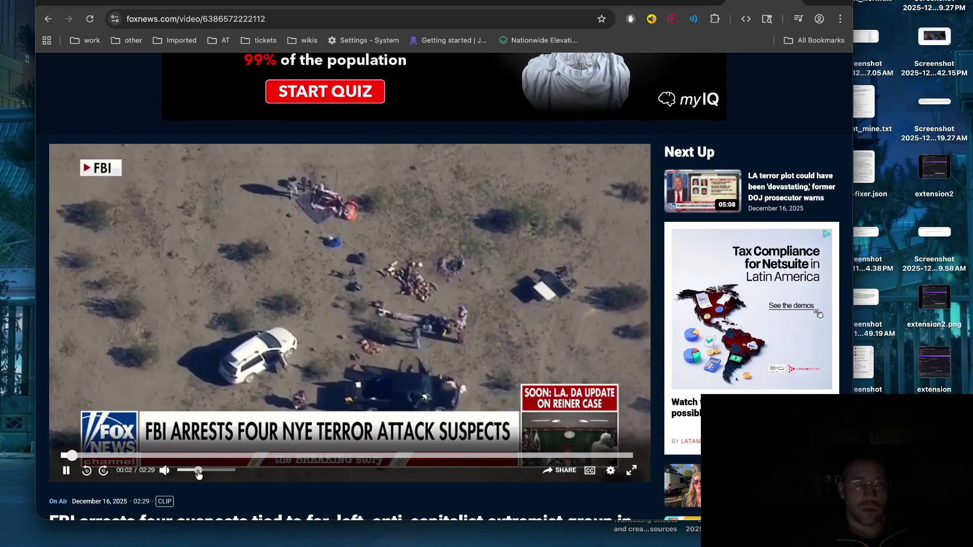
left_click(631, 470)
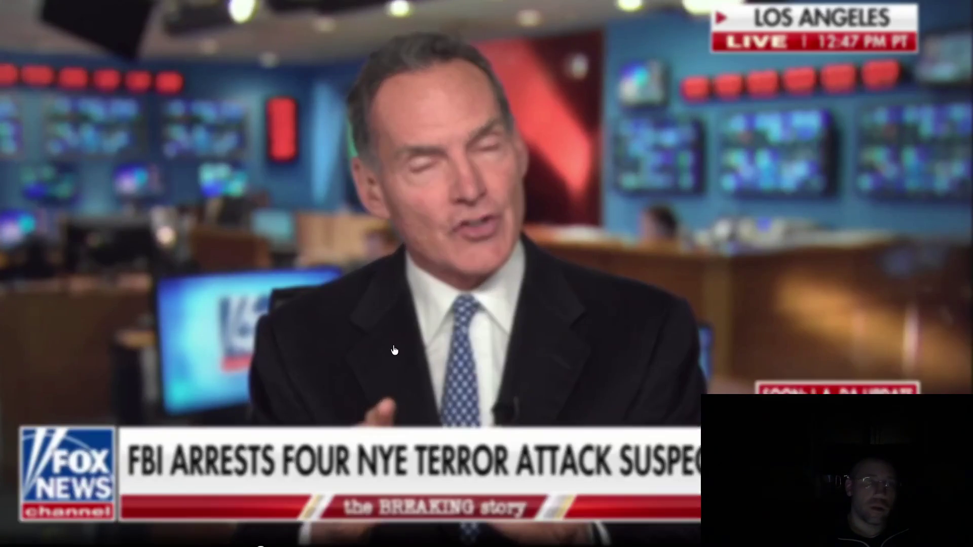
key("Escape")
- Pause and resume the FBI arrests clip several times, toggling full-screen playback
left_click(394, 350)
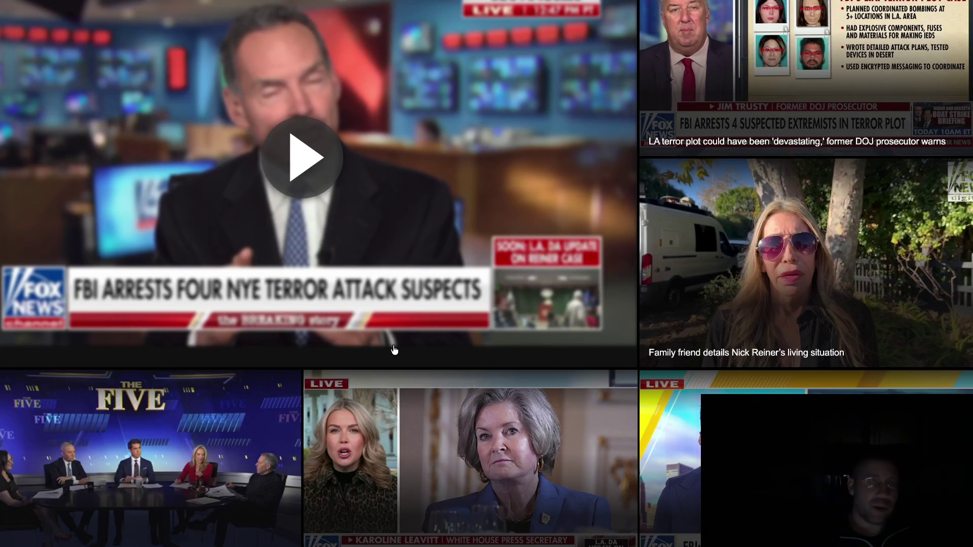
left_click(263, 150)
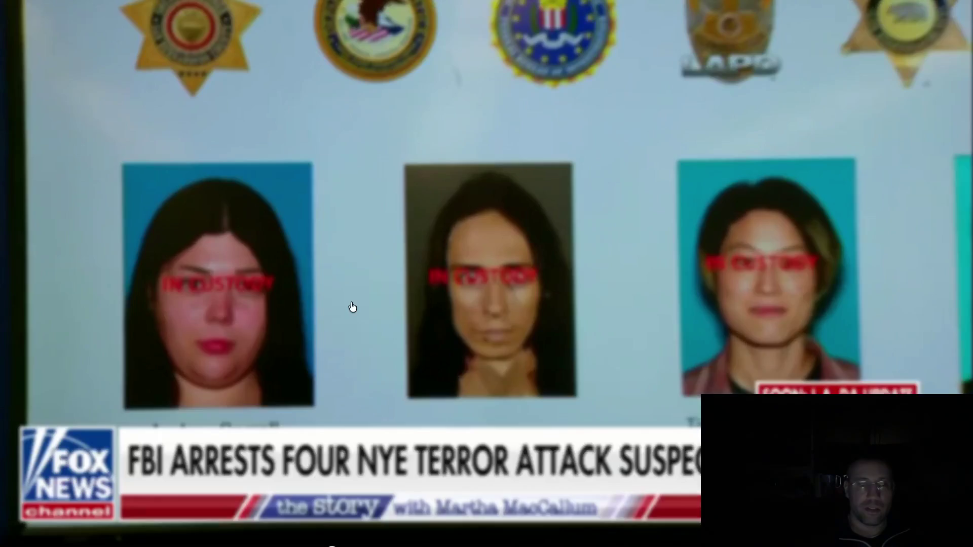
double_click(350, 303)
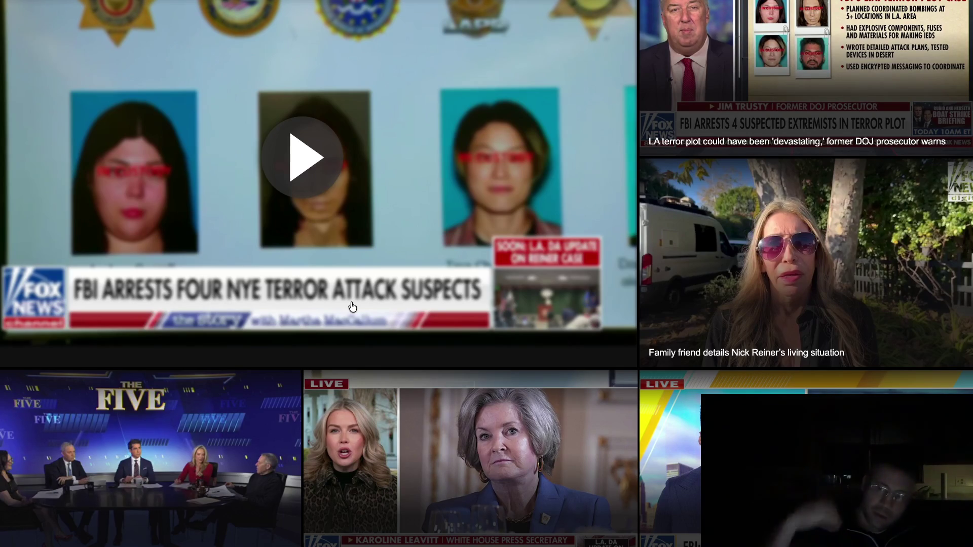
left_click(351, 270)
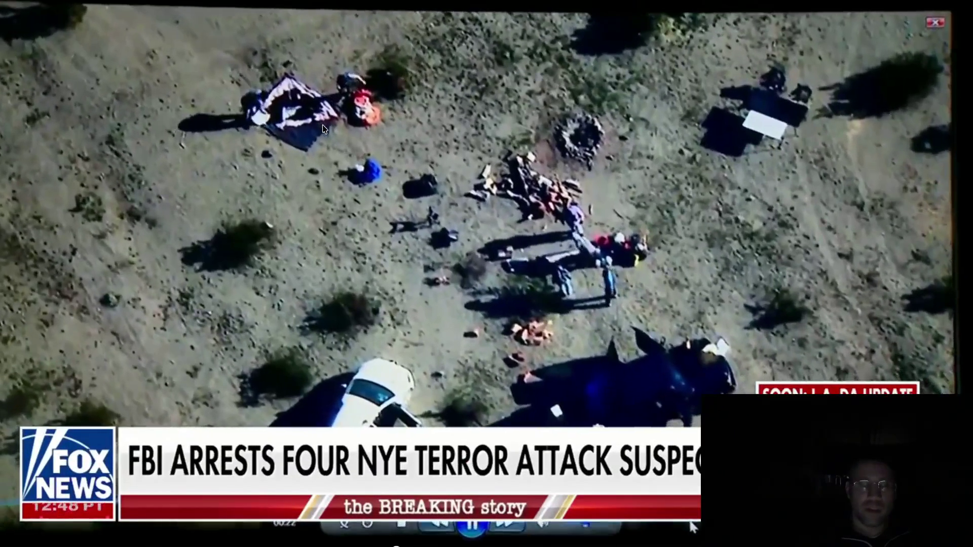
left_click(322, 125)
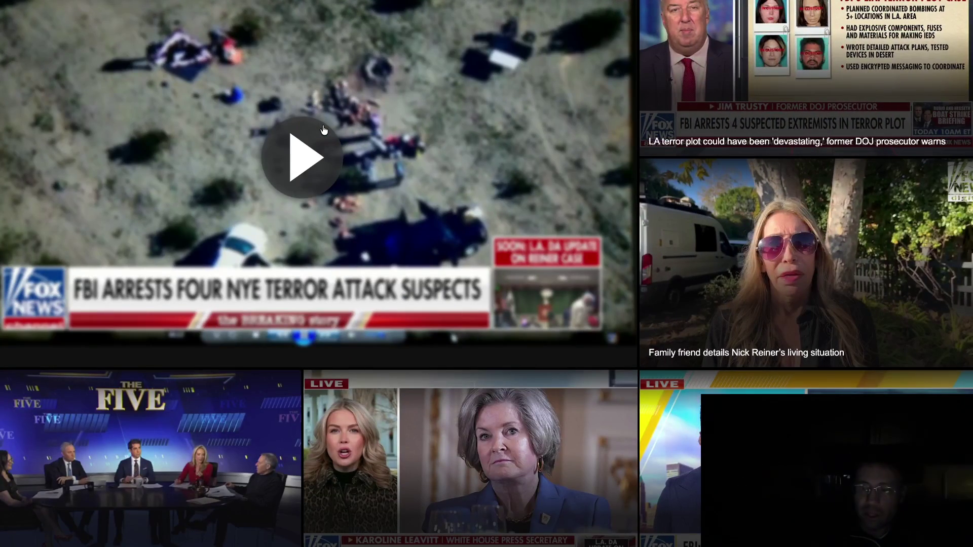
left_click(371, 161)
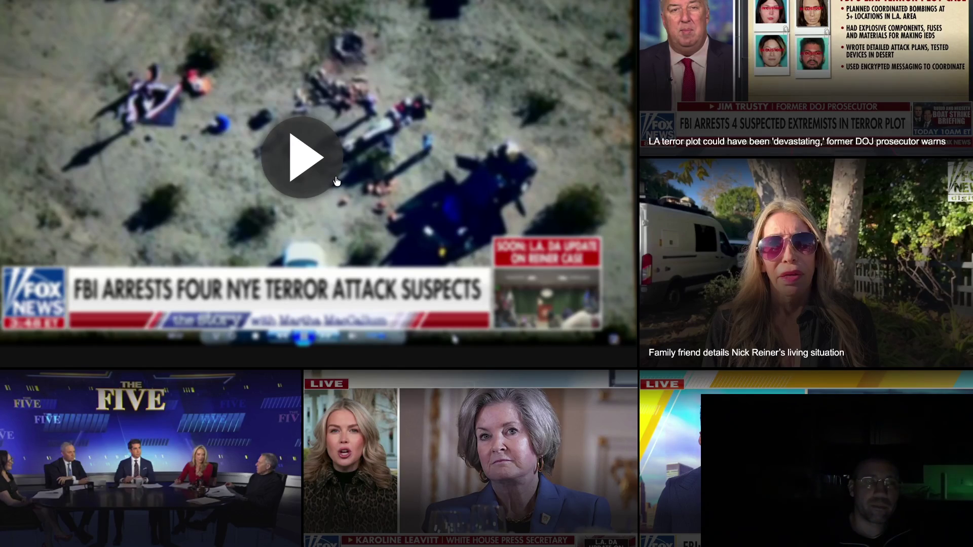
- Resume the terror plot coverage full screen, then return to the Upwork message draft tab
left_click(335, 181)
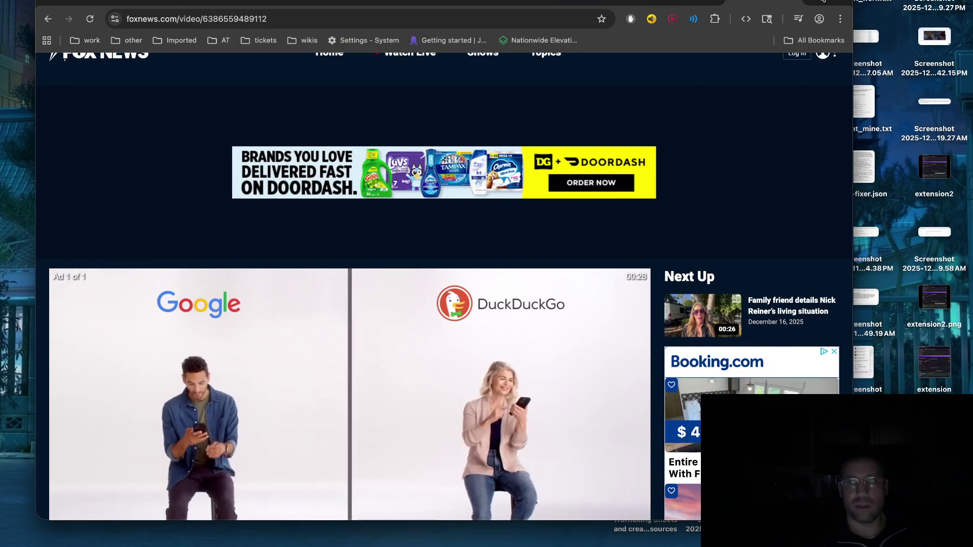
left_click(792, 1)
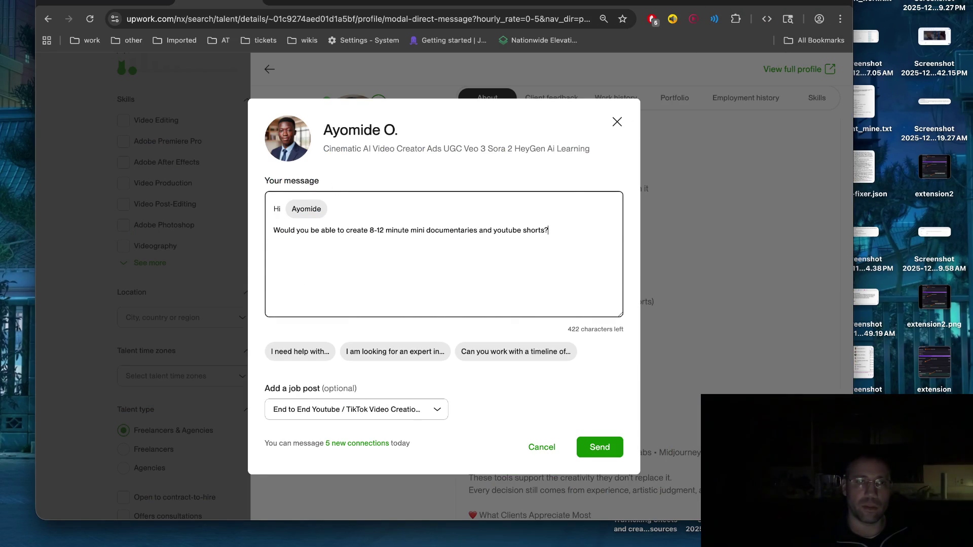
- Cycle through the freelancer, message and Google tabs to reach Runware's Account & Billing Team page
left_click(294, 1)
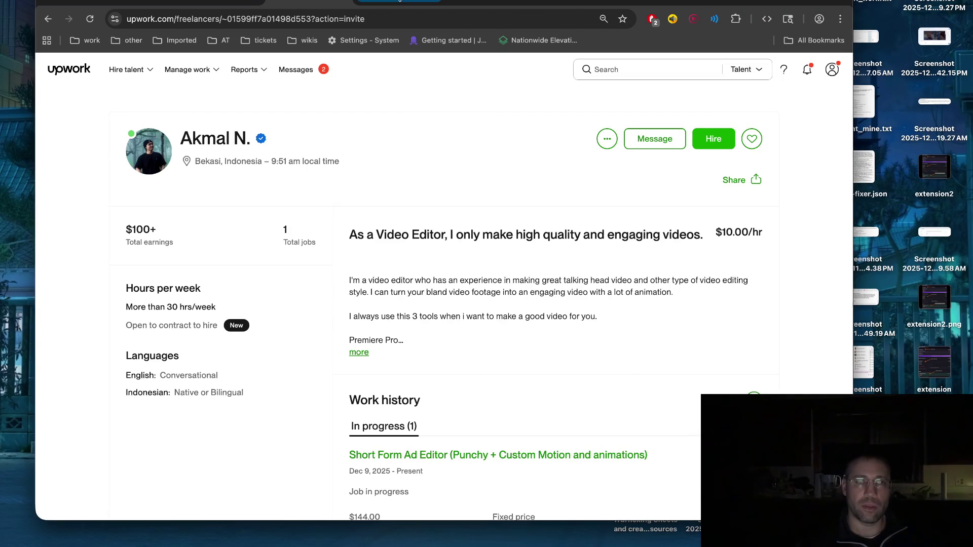
left_click(760, 3)
left_click(638, 3)
left_click(602, 2)
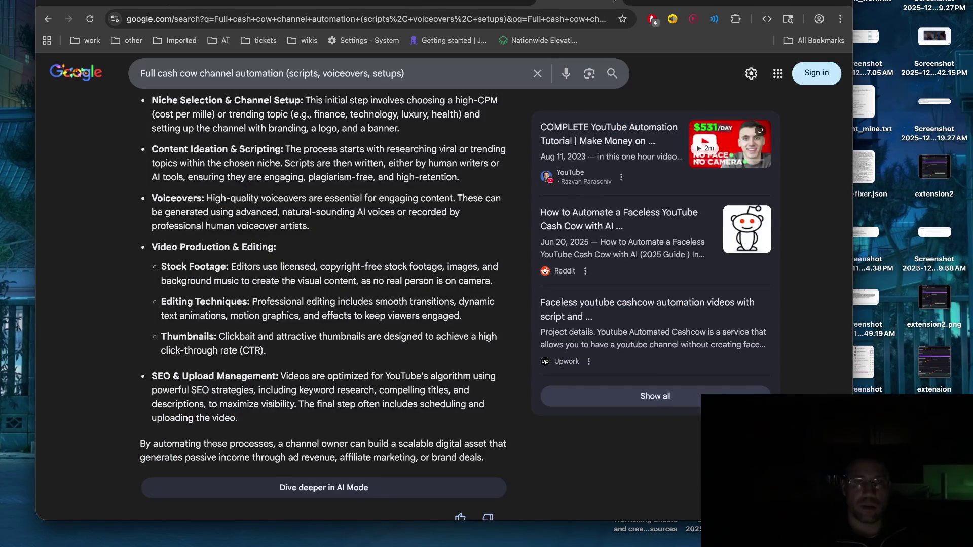
left_click(614, 1)
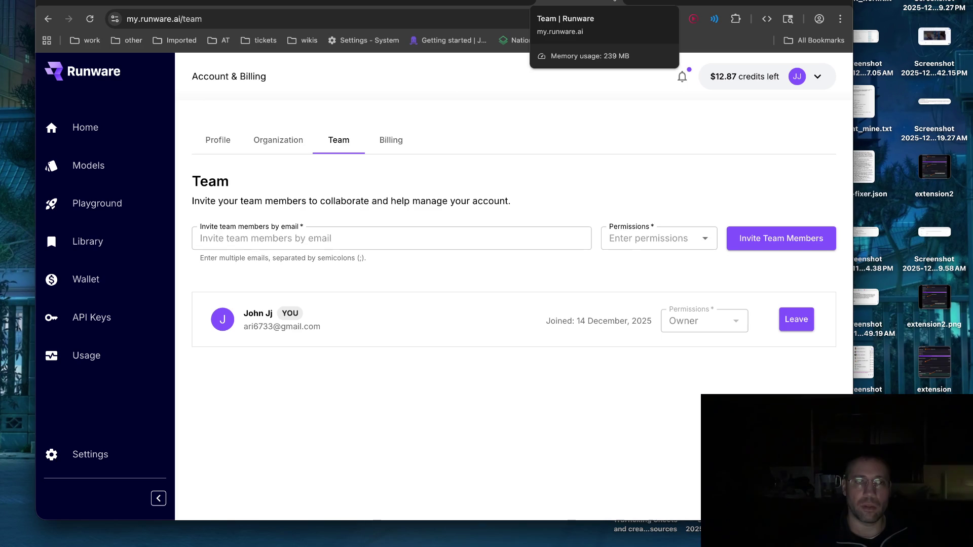
- Check the ChatGPT tire conversation, then open a new tab with 'med' in the address bar
left_click(616, 2)
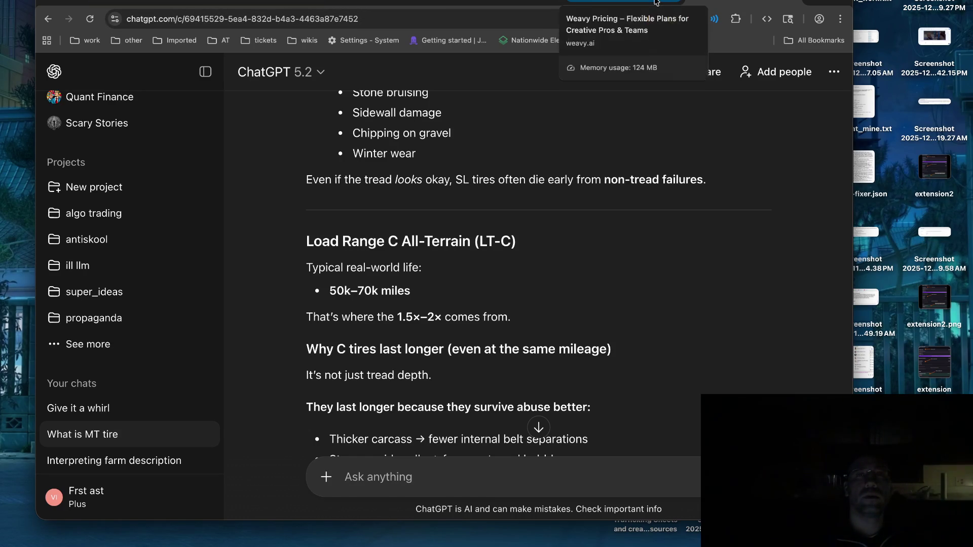
left_click(814, 1)
type("med")
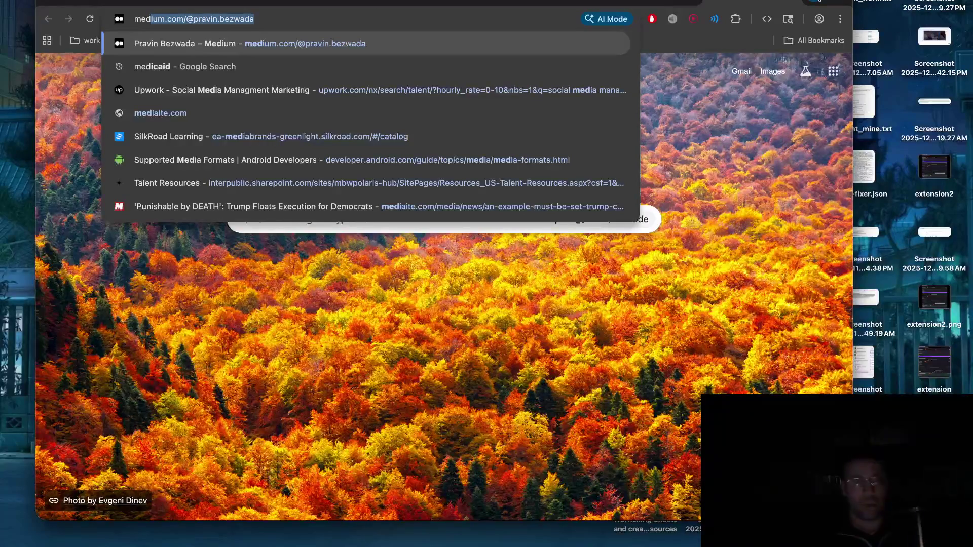
- Switch to the video editor's Upwork profile tab and open the Messages inbox
left_click(215, 4)
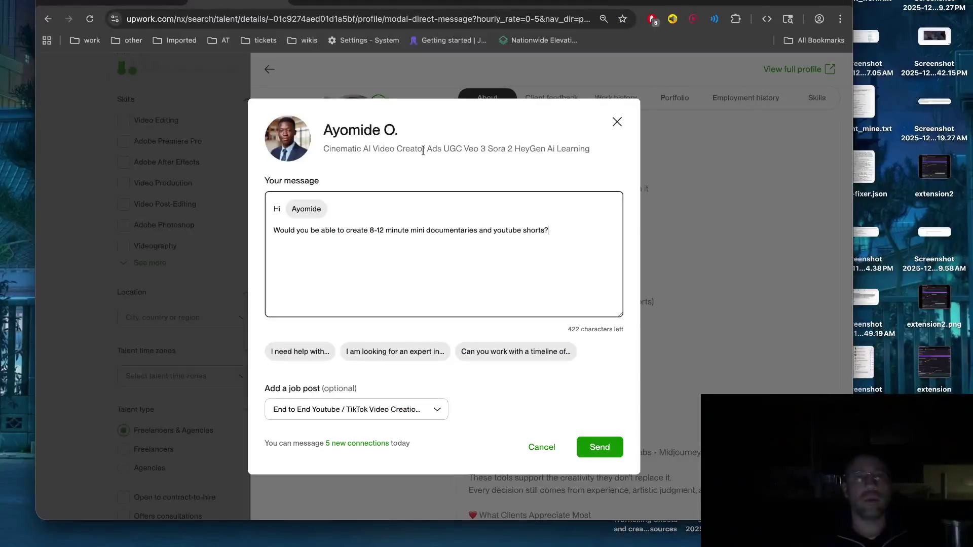
left_click(352, 3)
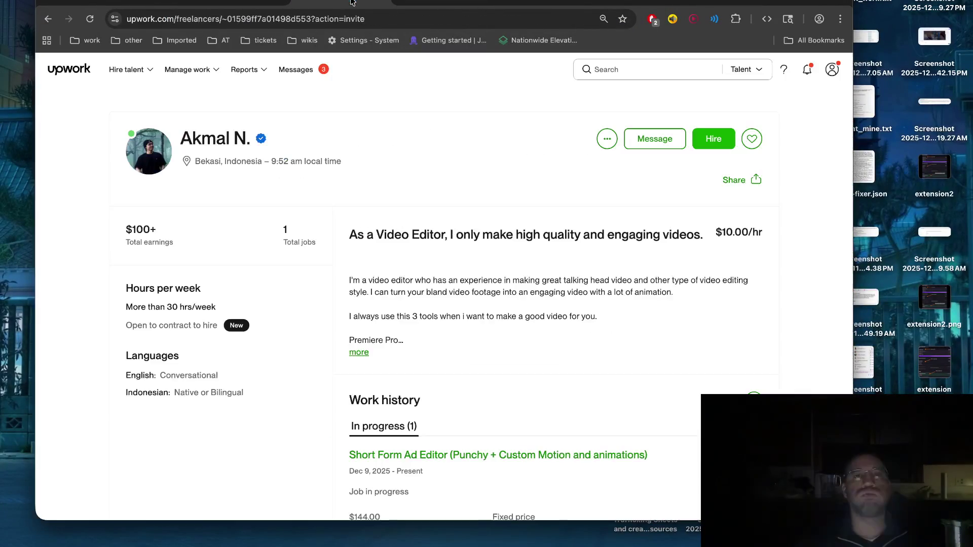
left_click(304, 68)
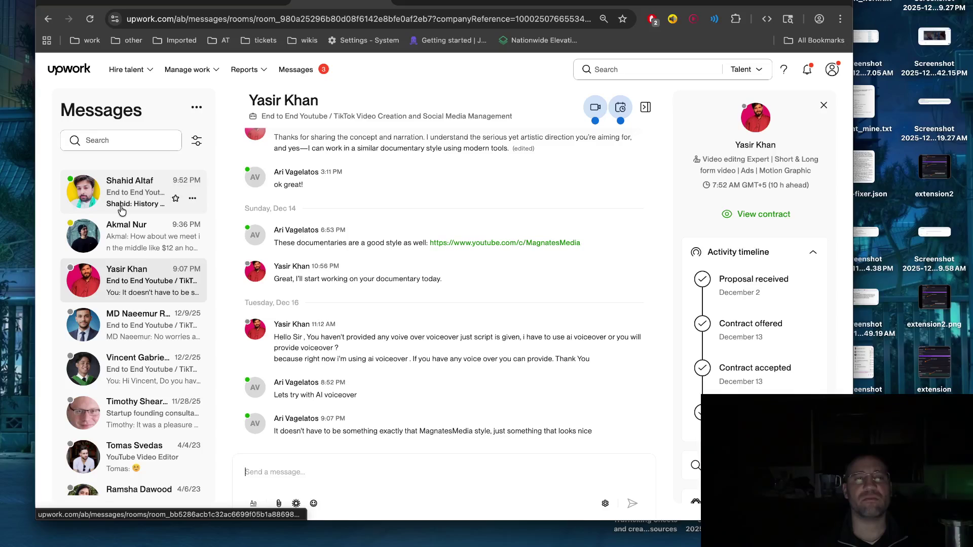
- Browse the conversations and settle on the thread with the $12-an-hour video editor
left_click(109, 237)
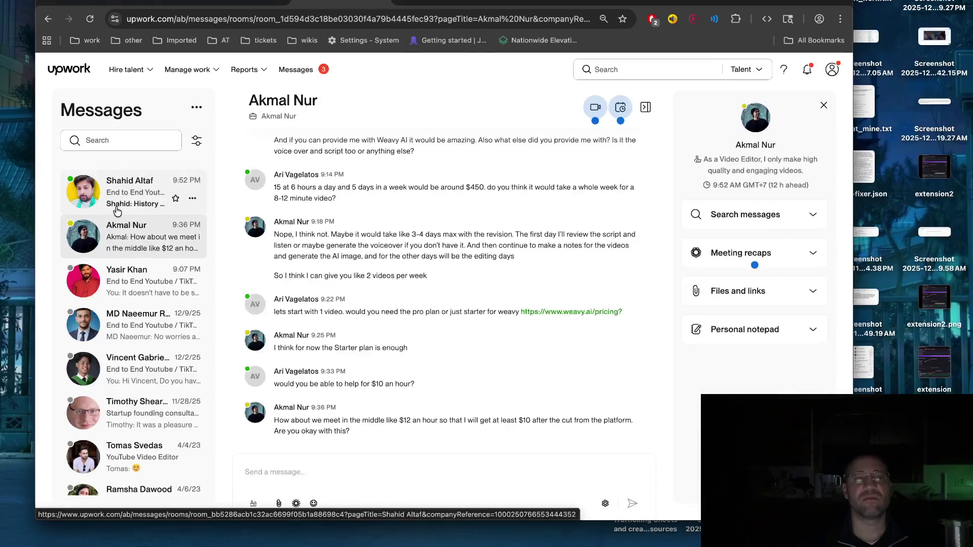
left_click(116, 212)
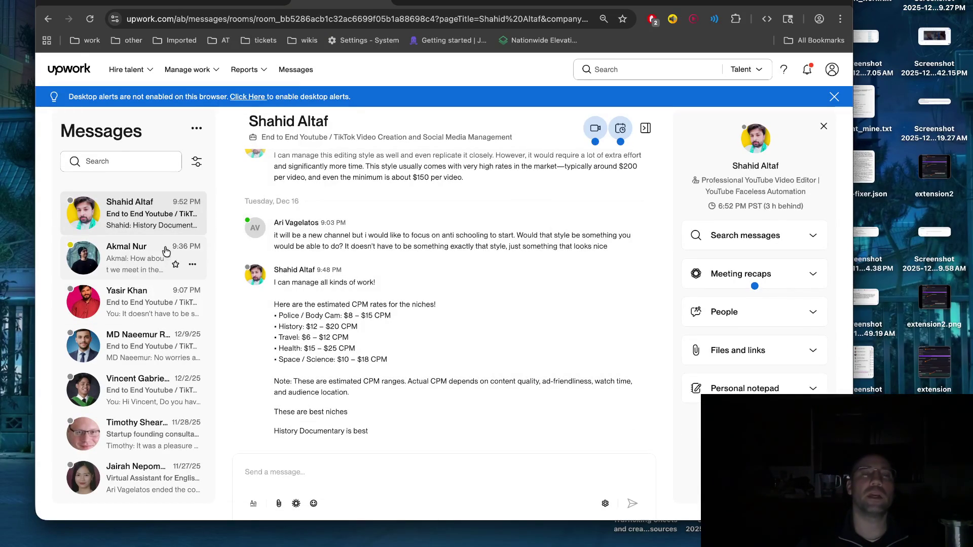
left_click(297, 466)
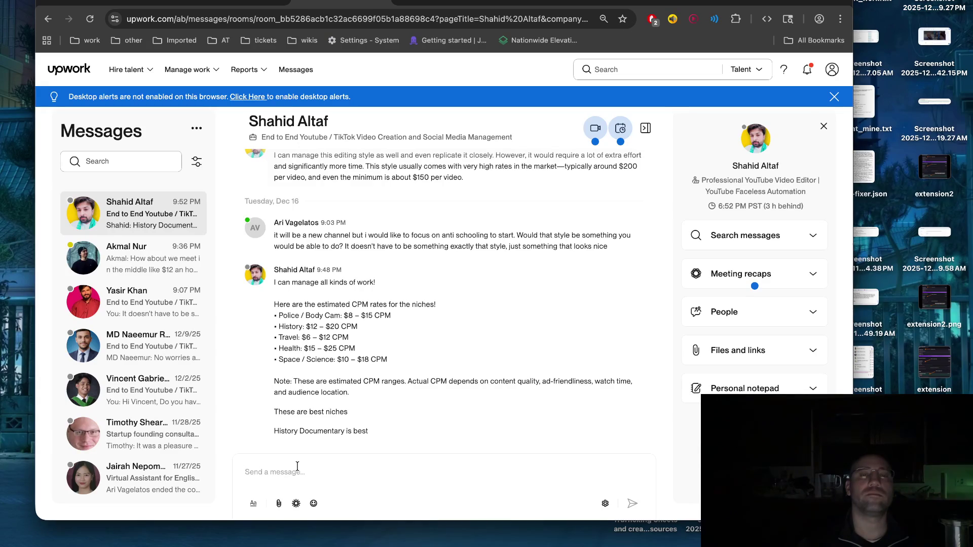
left_click(156, 243)
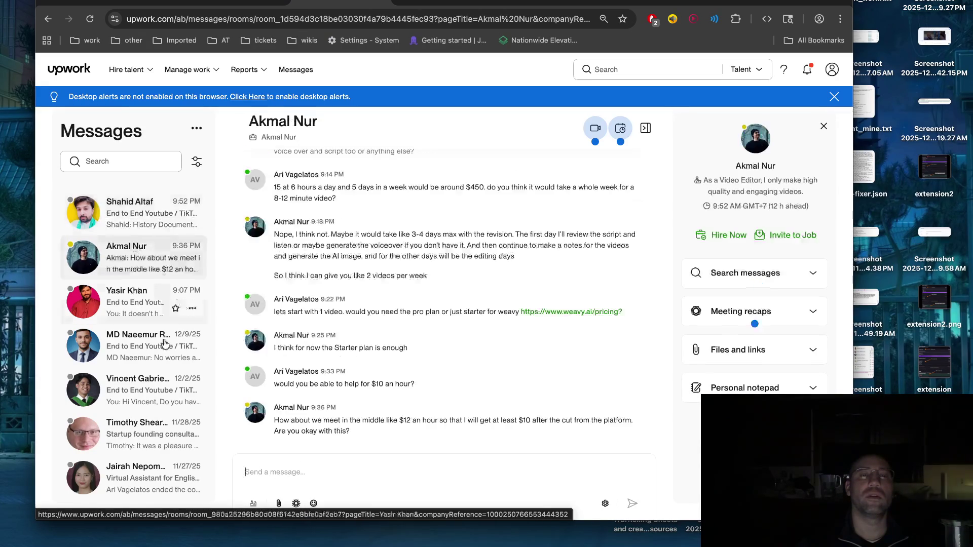
- Reply that $12 an hour should be alright and the offer will come tonight or tomorrow
type("th")
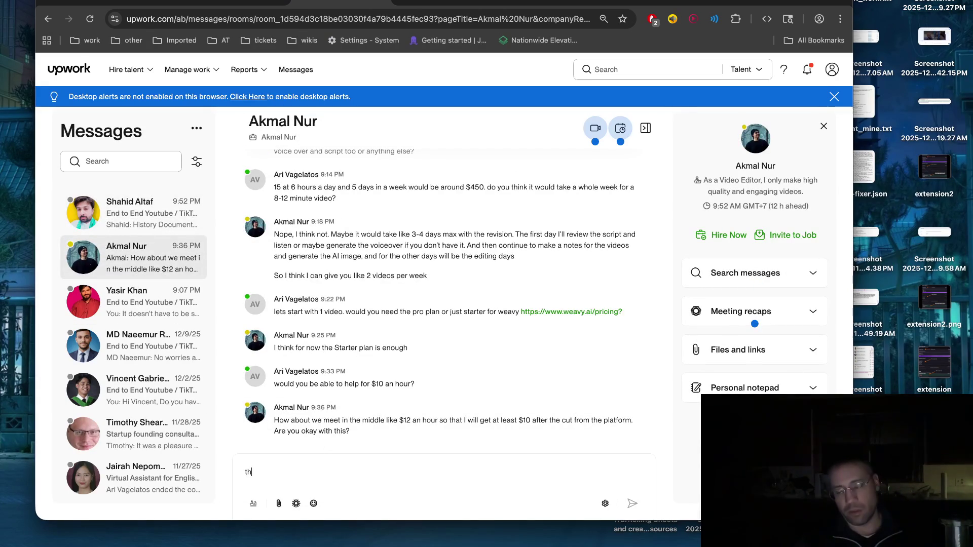
type("at should be alre")
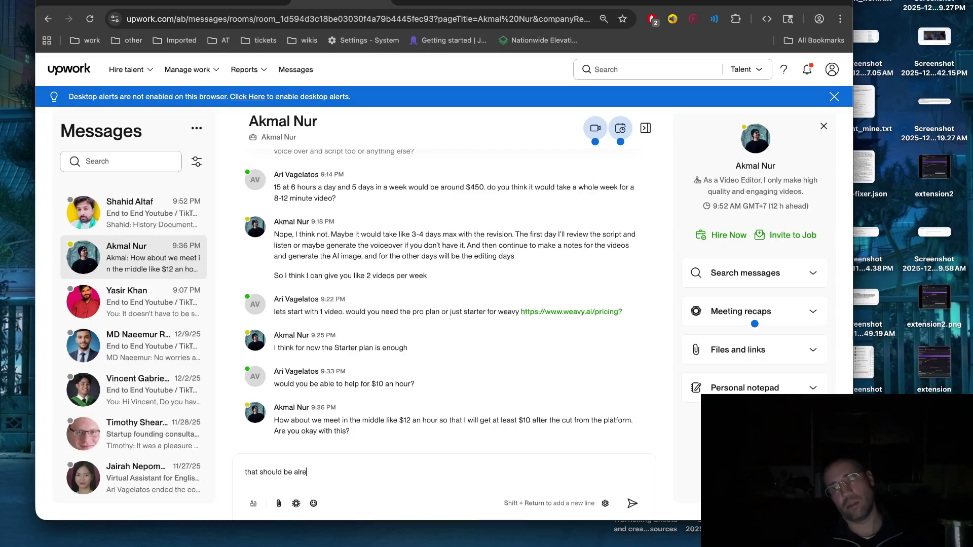
type("adri")
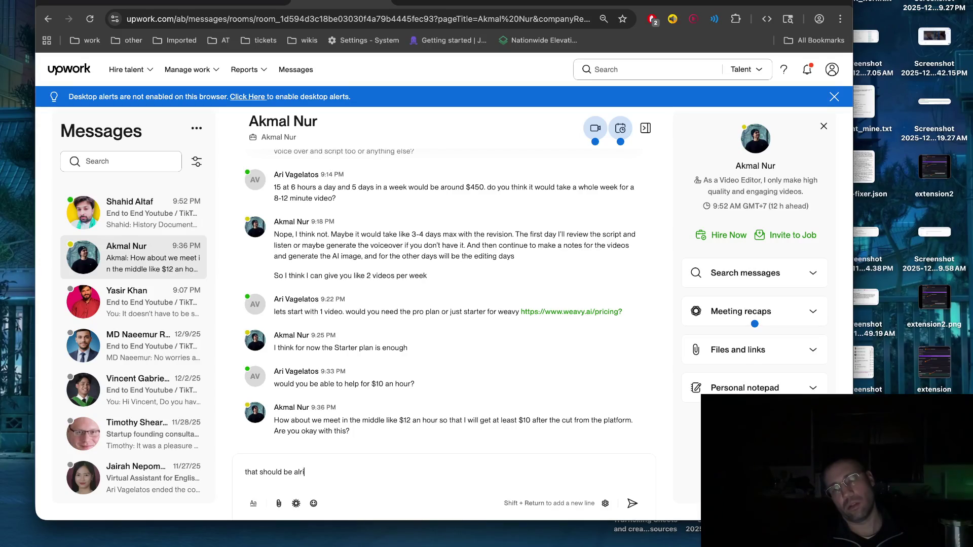
type("ht, i might")
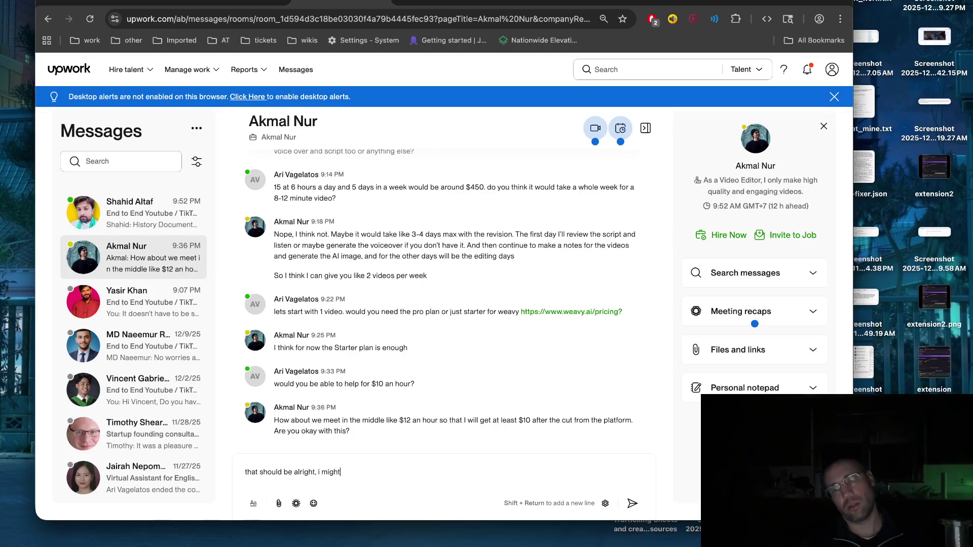
type("able to send the offer later")
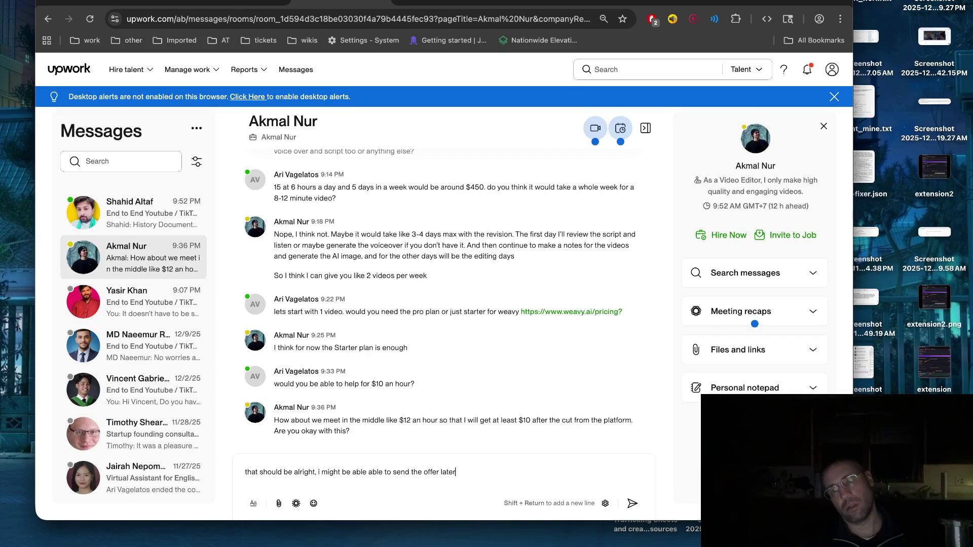
type("onight or tomorrow")
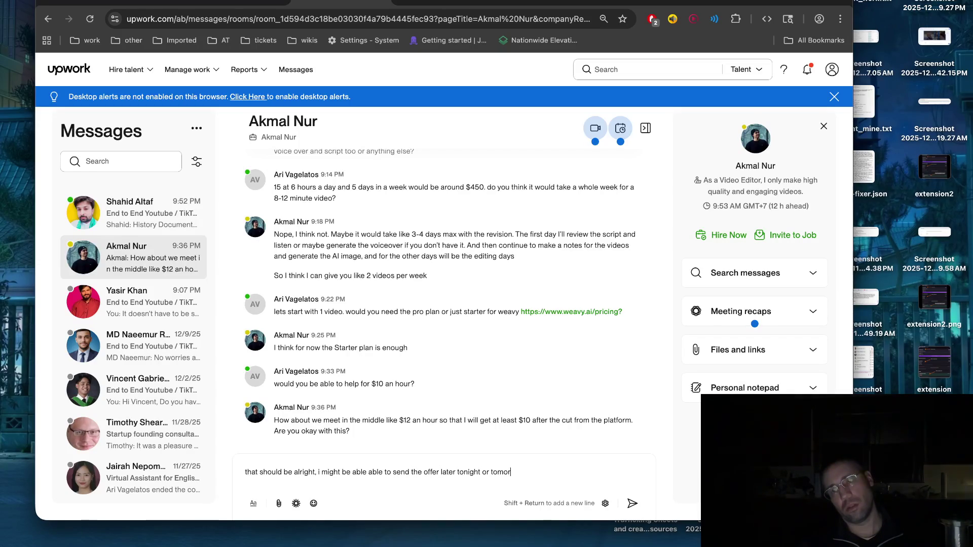
key("Return")
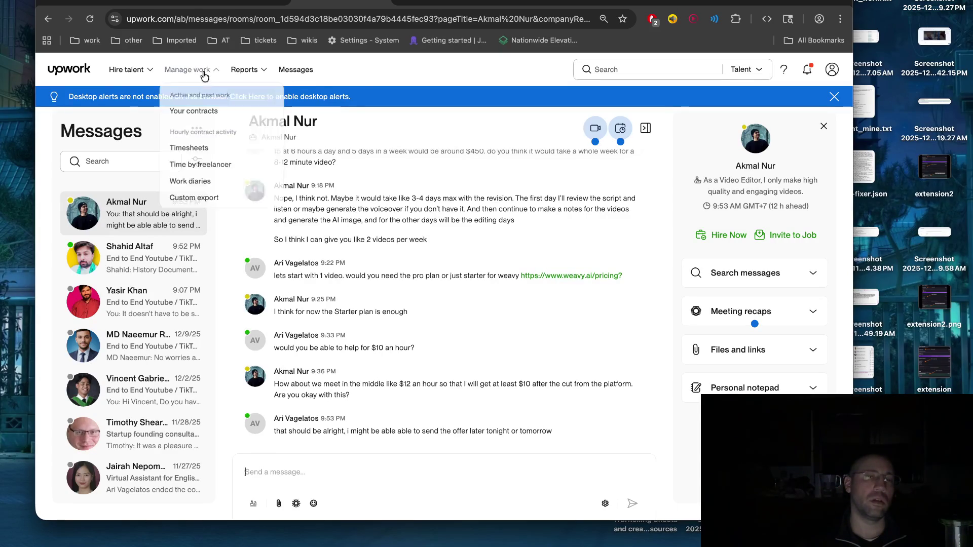
- Look at the AI voiceover conversation, then open the CPM-rates editor's thread
left_click(127, 300)
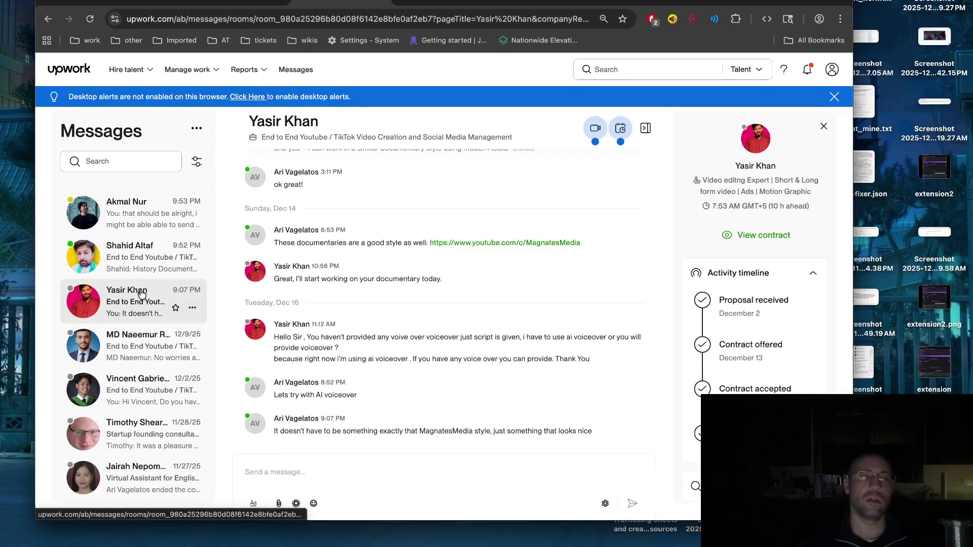
left_click(141, 270)
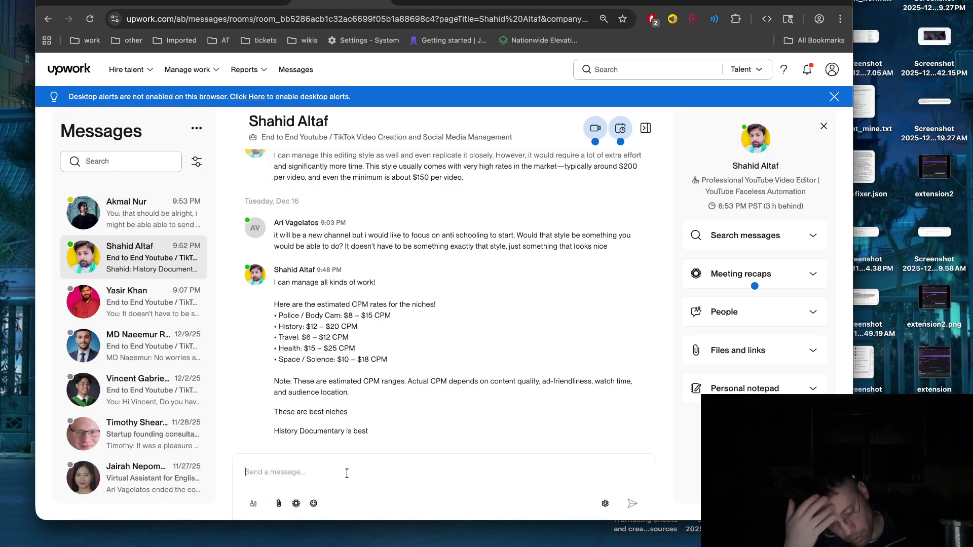
- Send the question 'so for the offer I send, should it be 150 or 200 or hourly?'
type("ok")
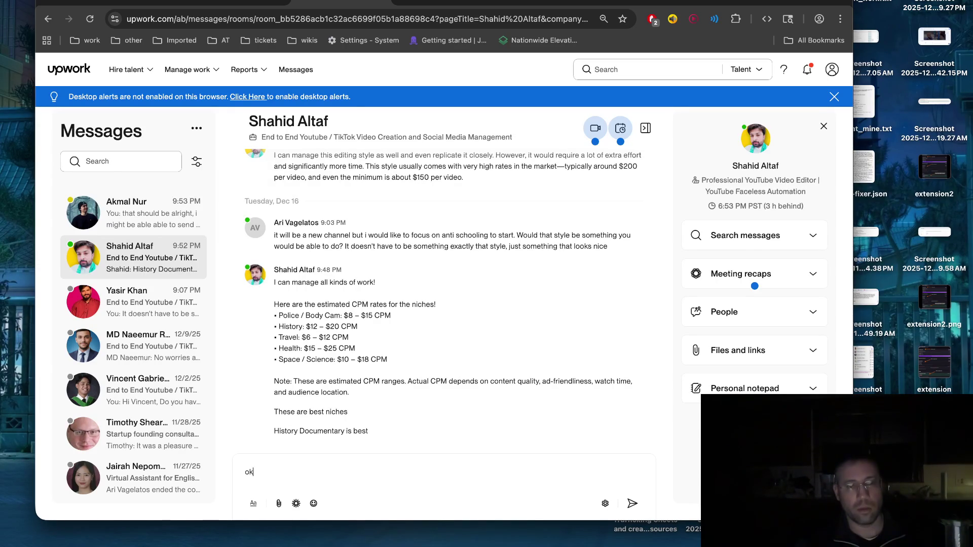
key("BackSpace")
type("so ")
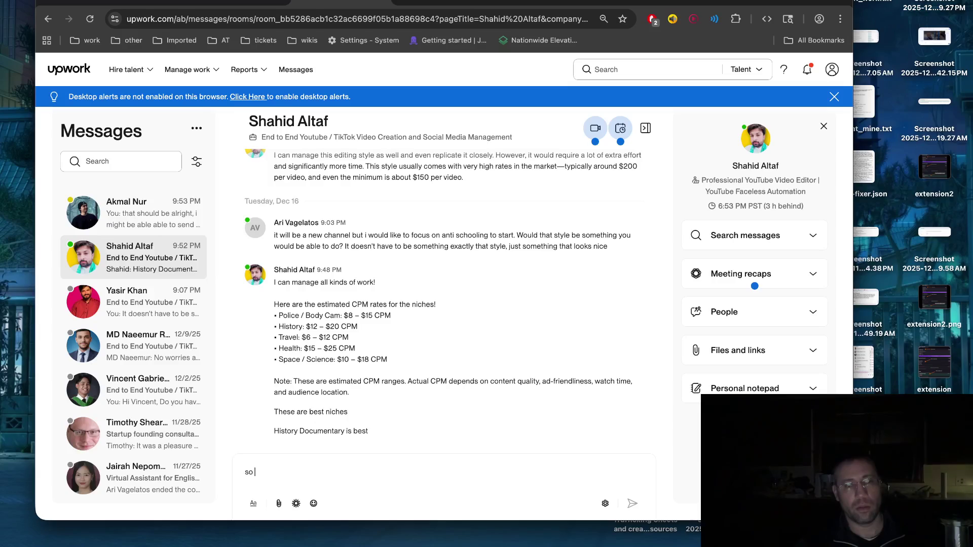
type("for the offer")
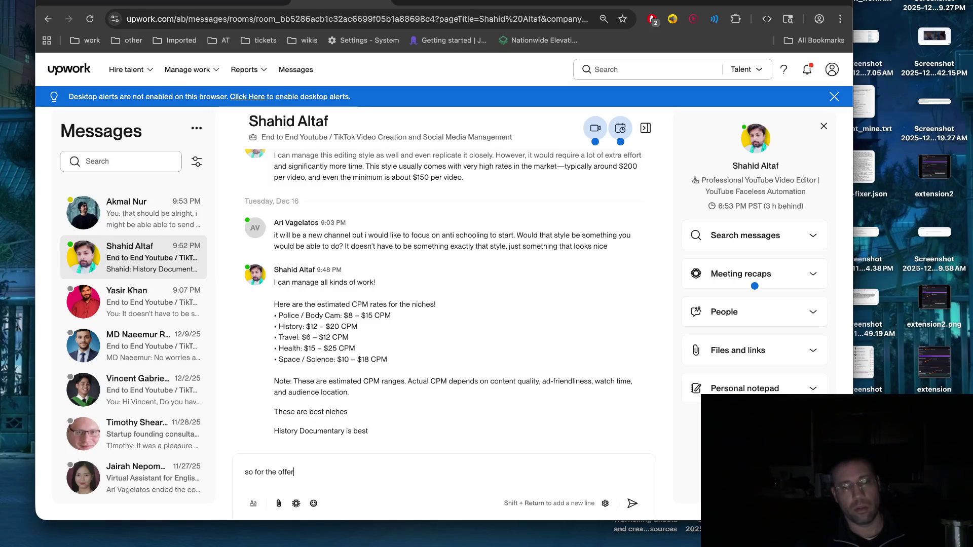
type(" I send, should it be ")
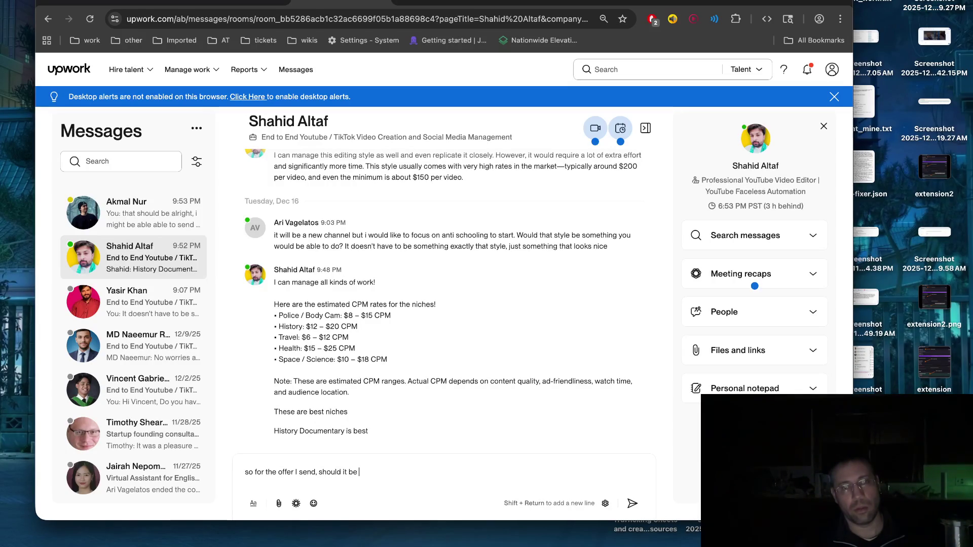
type("150 or 200 or hourly?")
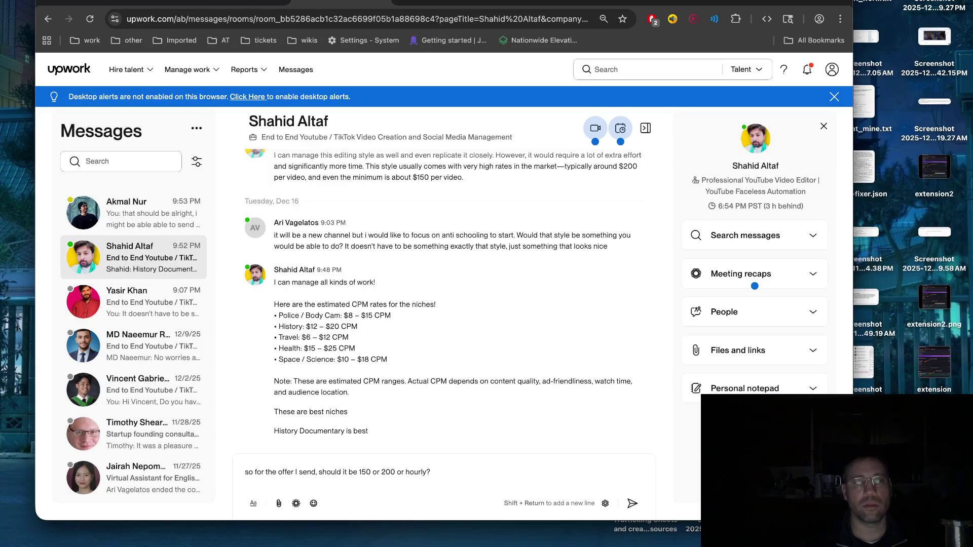
key("Return")
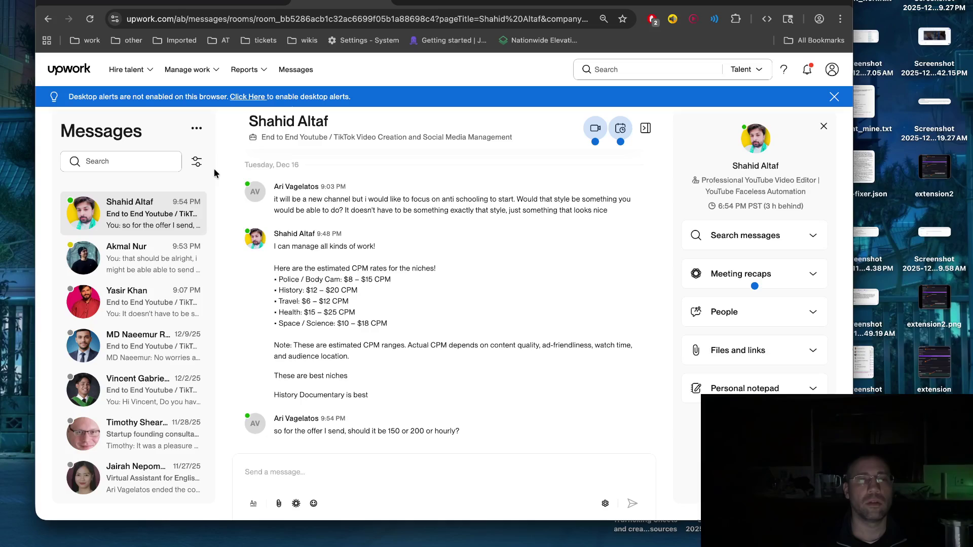
- Reopen the $12-an-hour editor's chat and scroll up to their earlier message
left_click(105, 271)
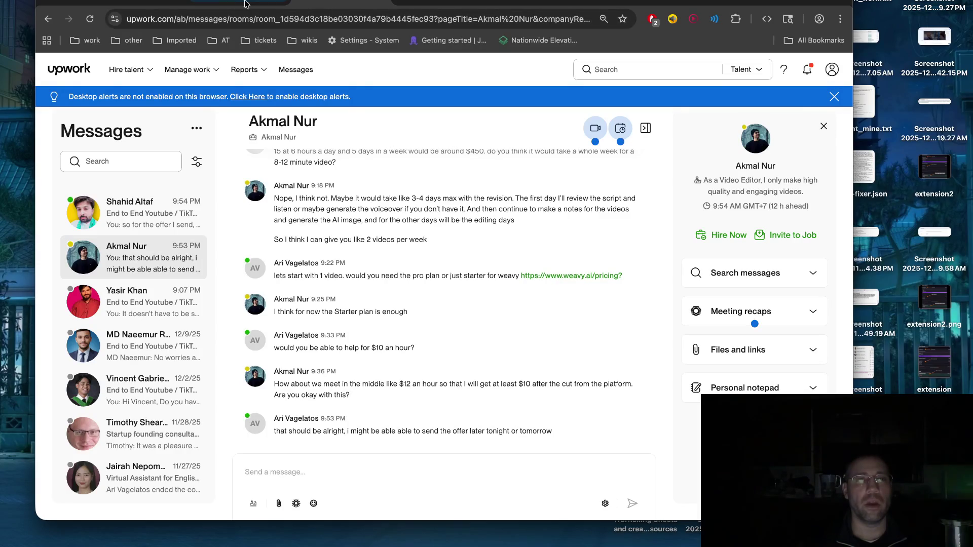
left_click(226, 4)
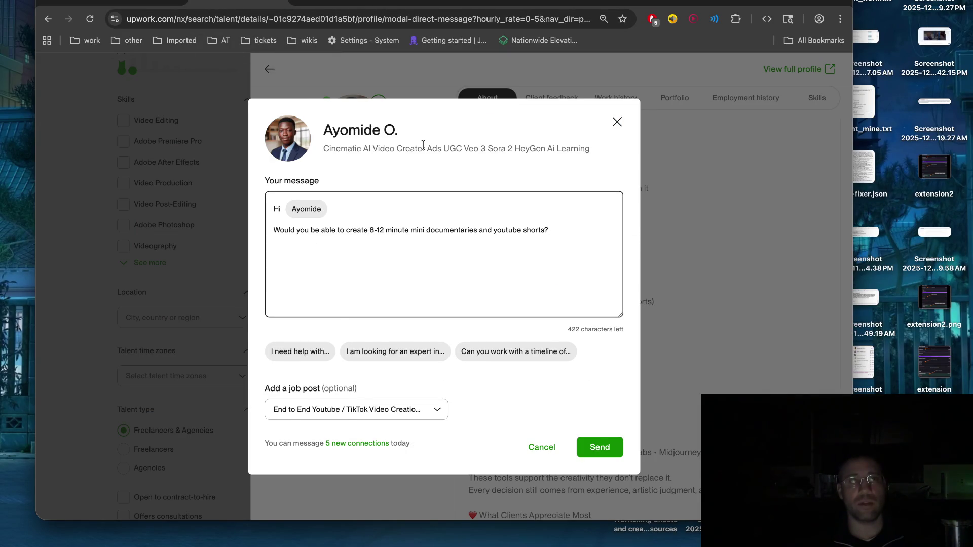
left_click(344, 6)
scroll(492, 394, "up", 10)
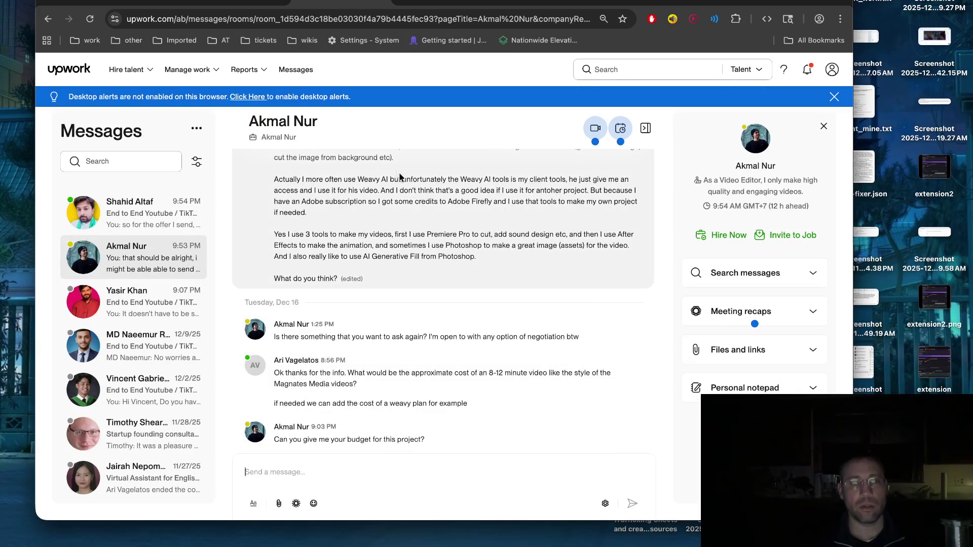
scroll(443, 288, "up", 2)
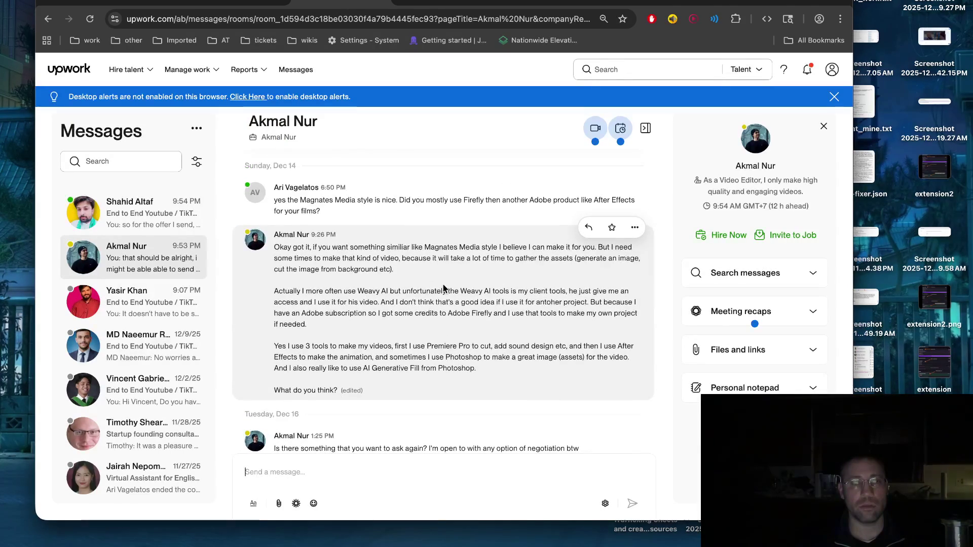
- Copy 'Magnates Media' from that message into a new tab's search box
left_click_drag(422, 248, 480, 248)
key("ctrl+c")
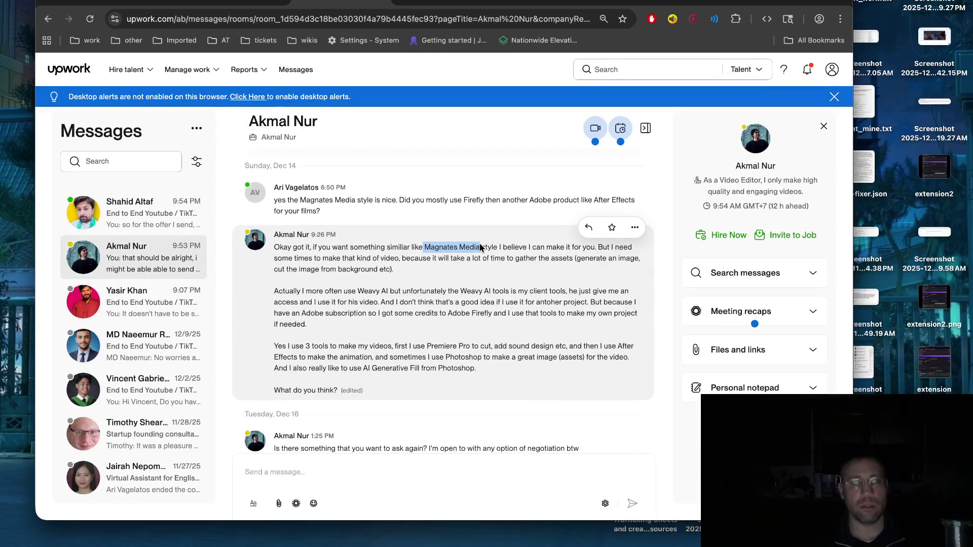
left_click(814, 2)
key("ctrl+v")
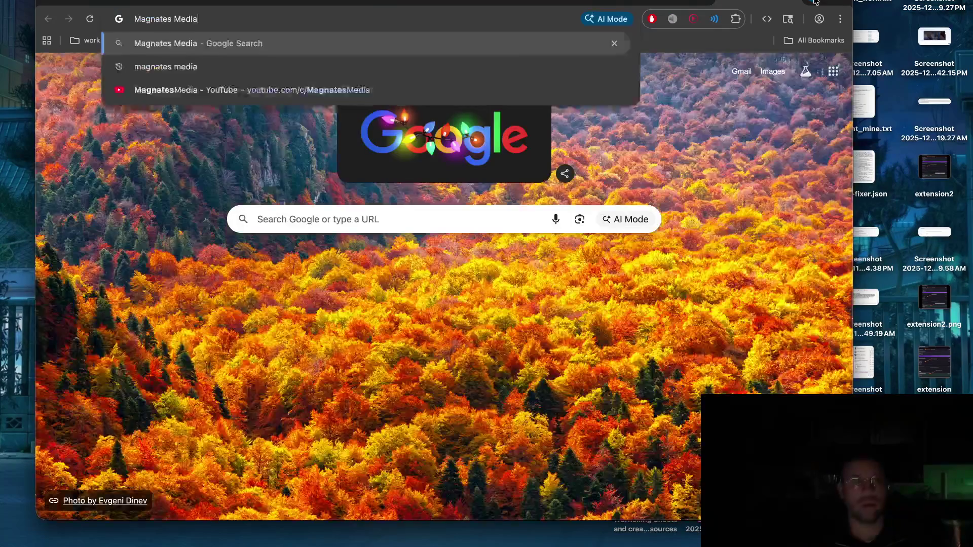
- Search Magnates Media and open the channel's 'The Disturbing History of Coca-Cola' video
key("Return")
left_click(173, 183)
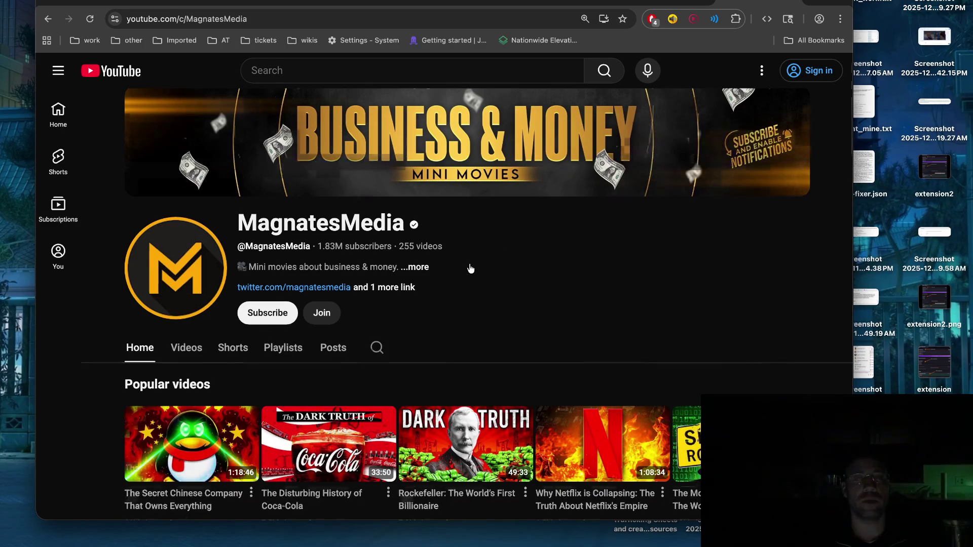
scroll(470, 269, "down", 4)
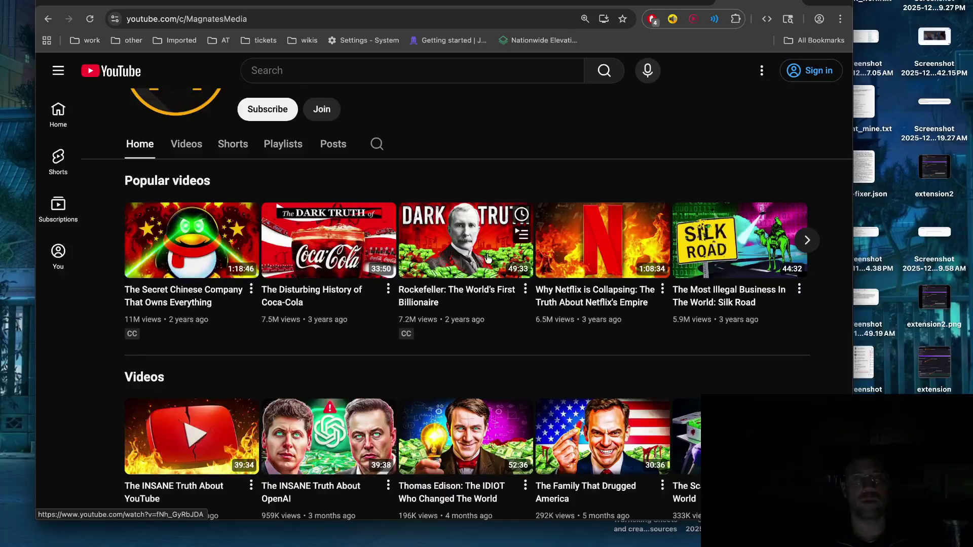
mouse_move(336, 255)
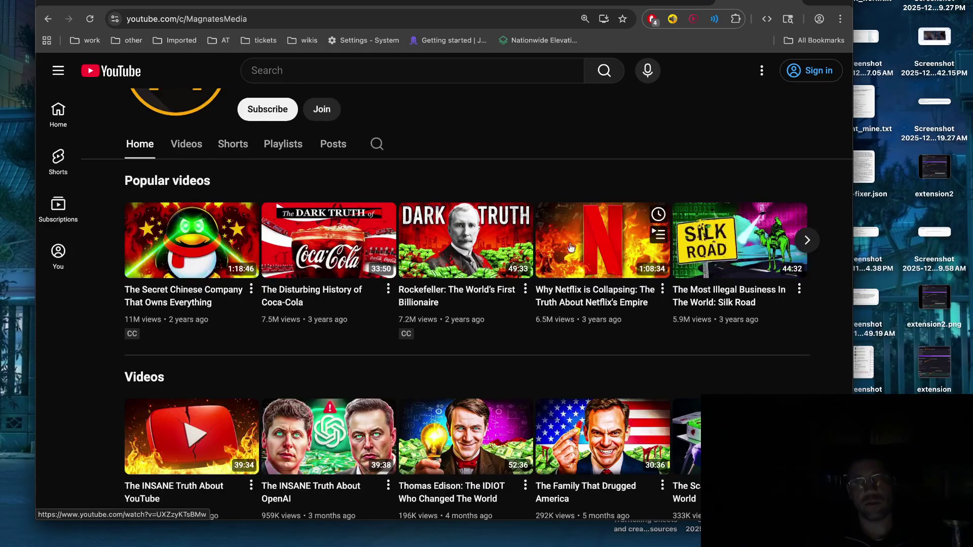
left_click(464, 266)
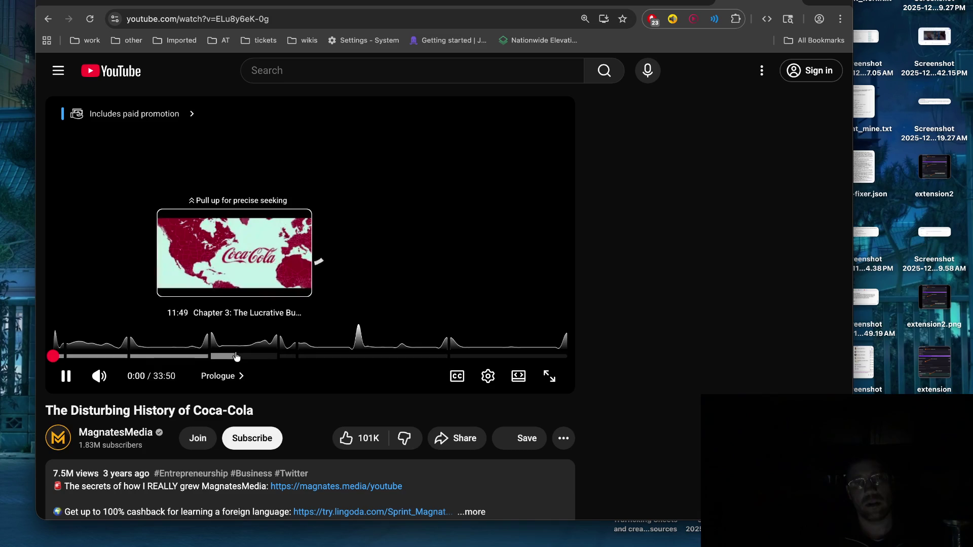
- Preview the video from Chapter 3 and then 6:07, pause and close it, and return to the Upwork draft
left_click(235, 357)
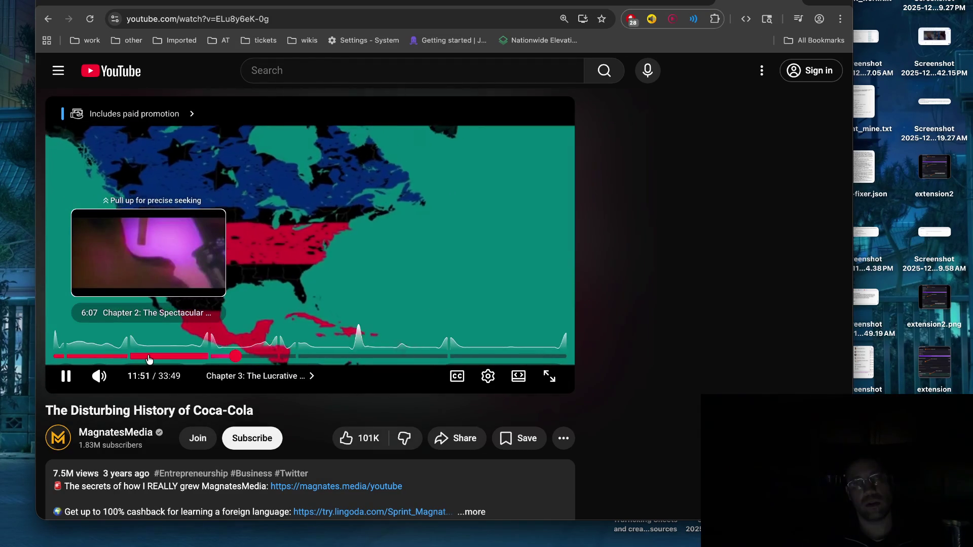
left_click(149, 356)
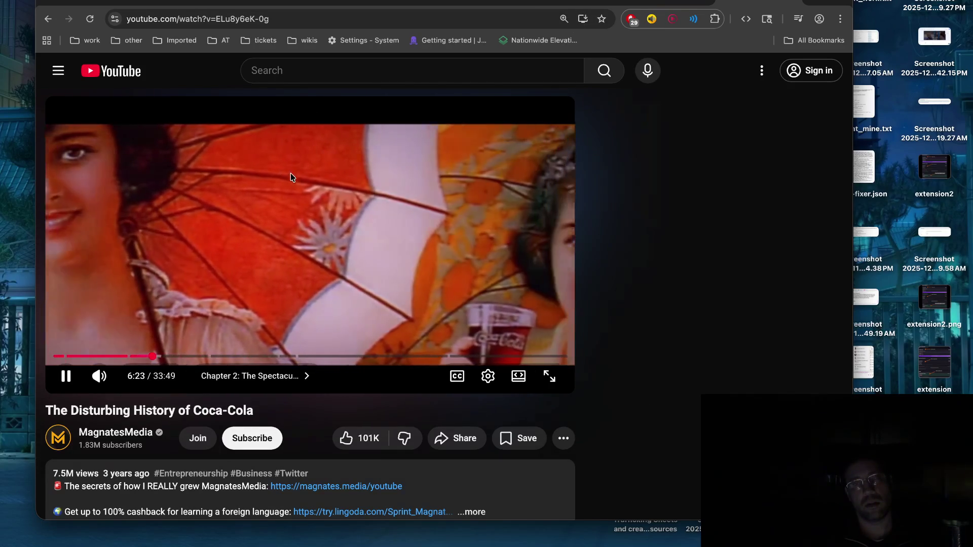
left_click(291, 174)
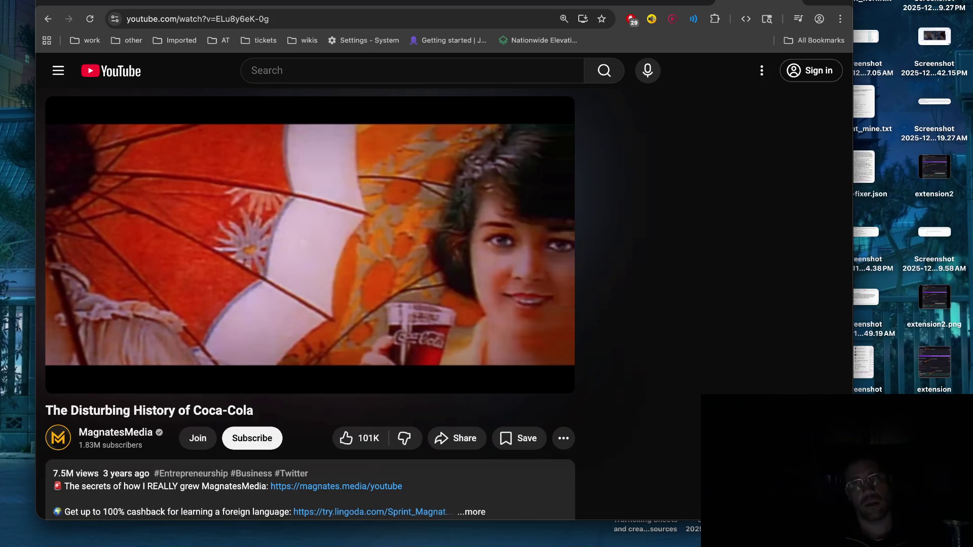
left_click(792, 2)
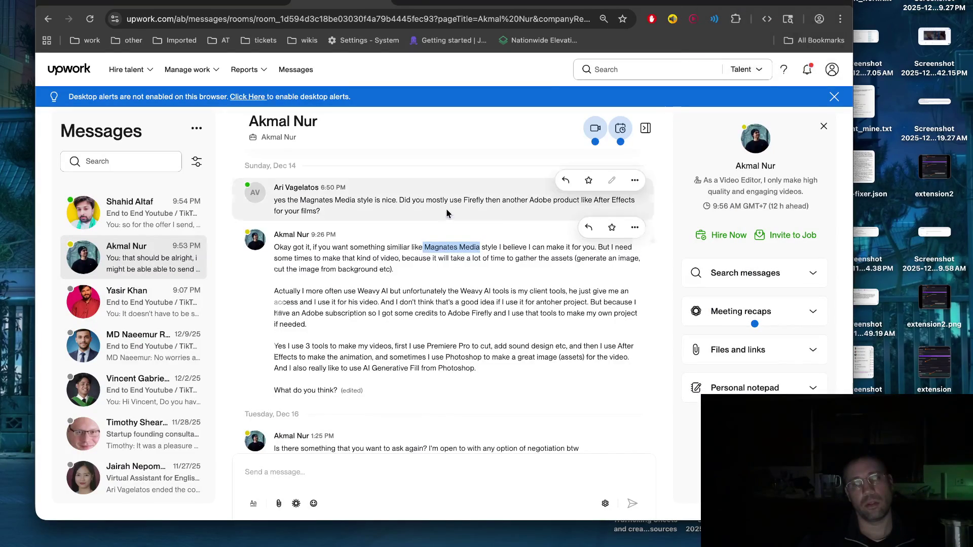
scroll(448, 209, "down", 10)
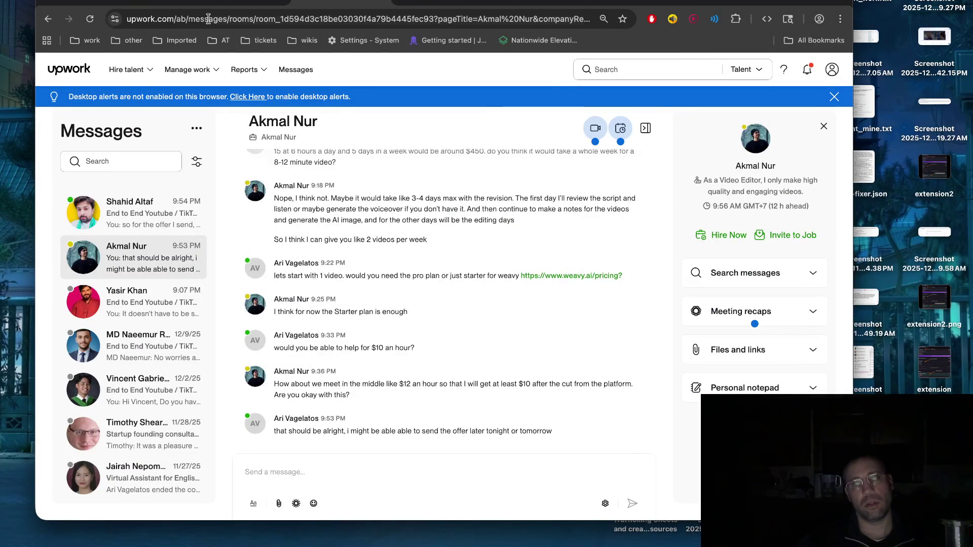
left_click(255, 3)
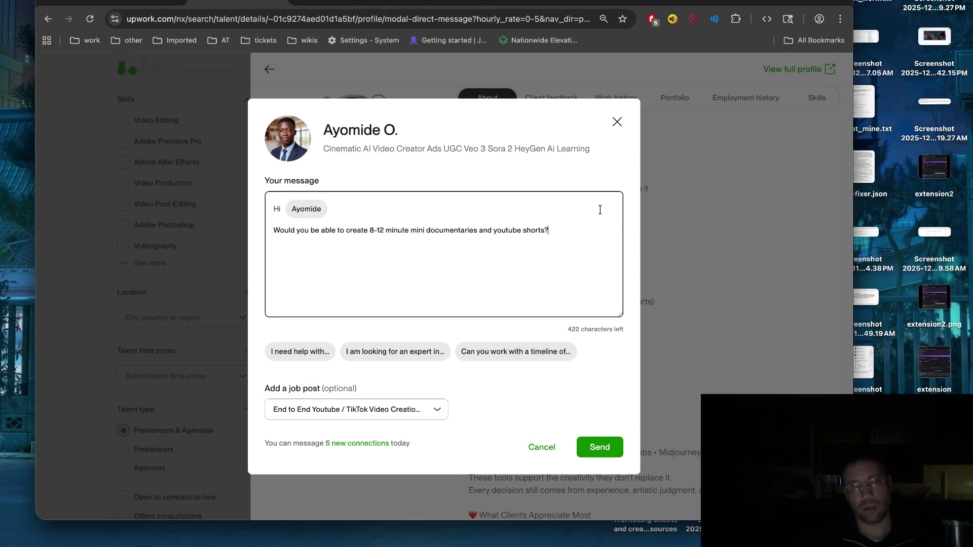
- Finish the questions about Magnates Media-style videos and Adobe/AI editing tools, sign off 'Thank you!', and send
type("Would")
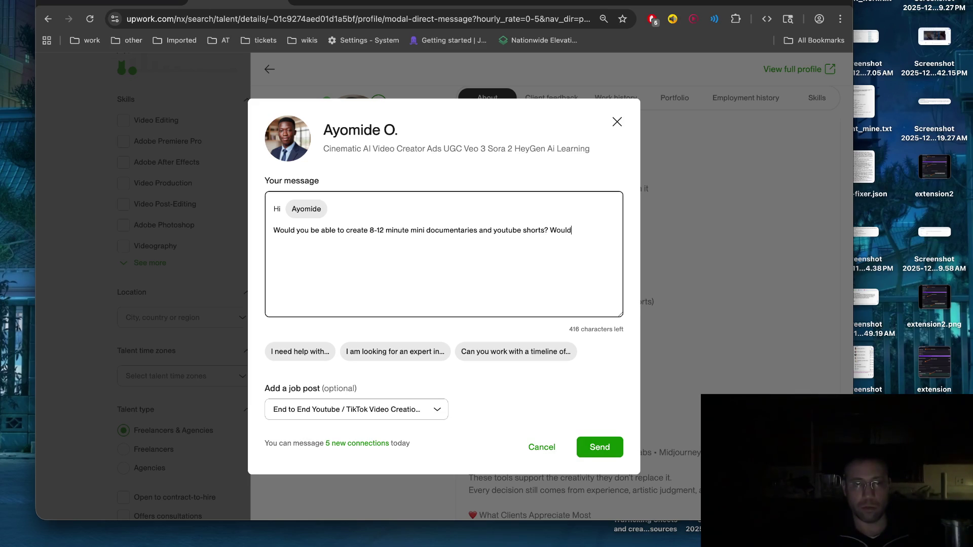
type("ble to ")
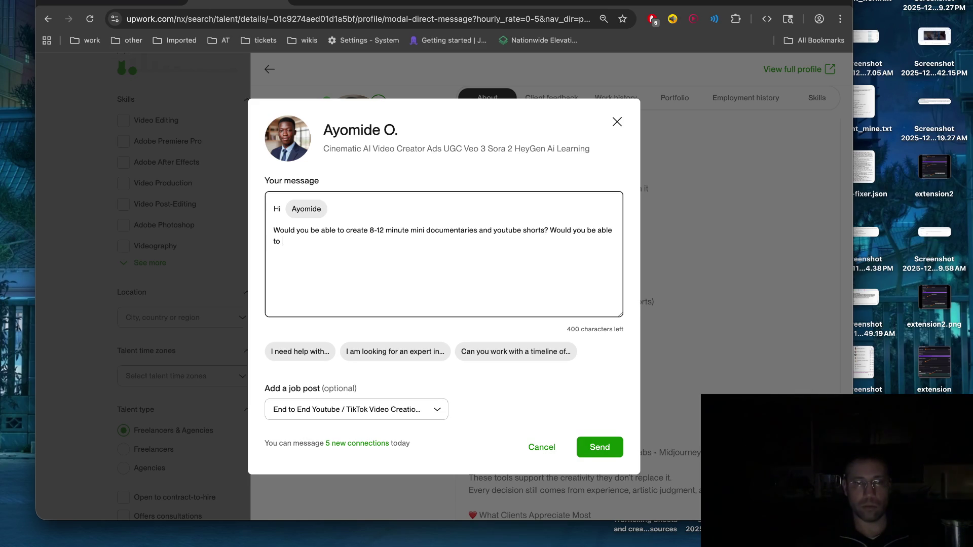
type("make videos")
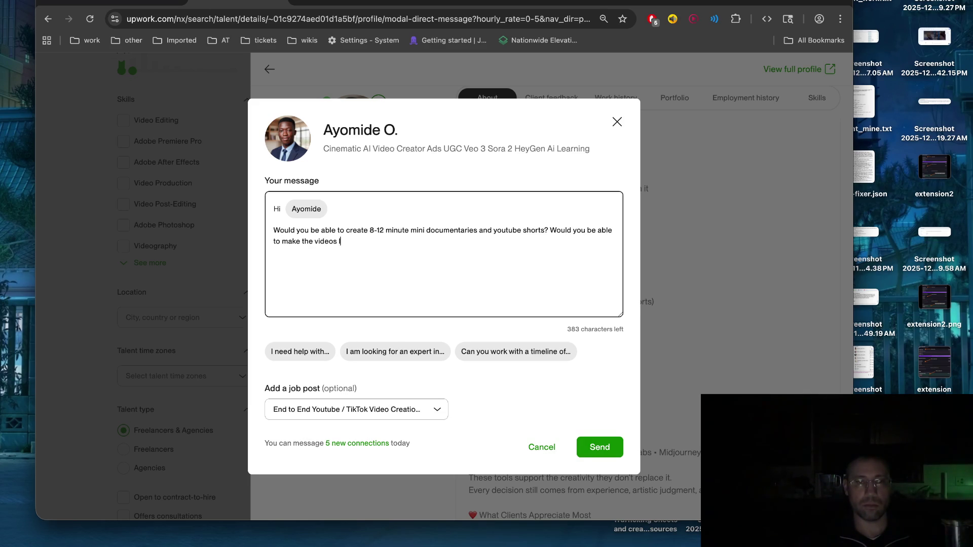
type("k nice lik")
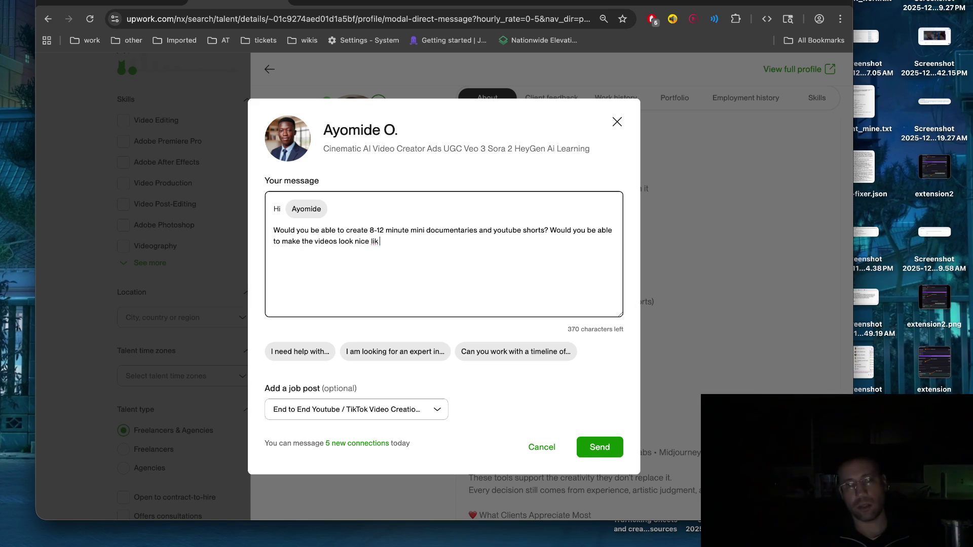
type(" e   Magnates Media on youtube o")
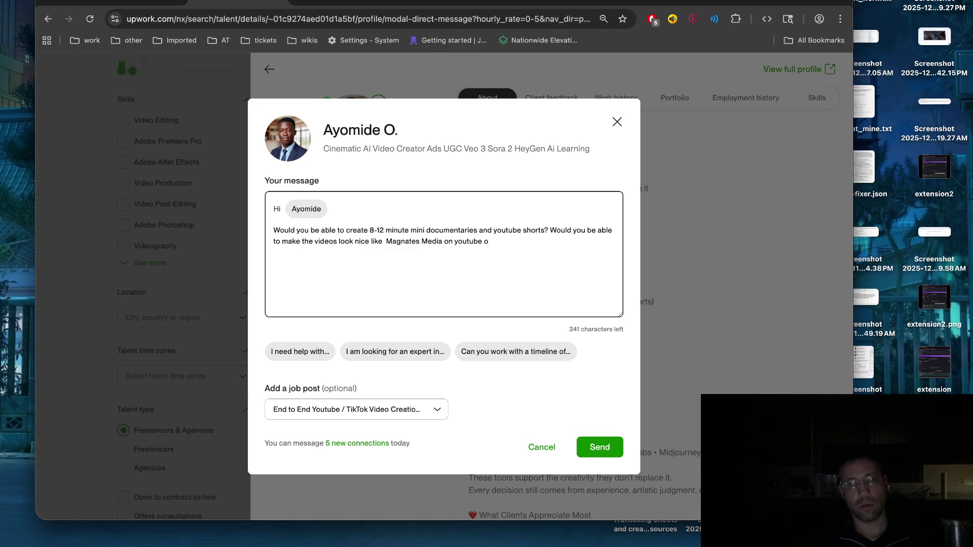
type("r")
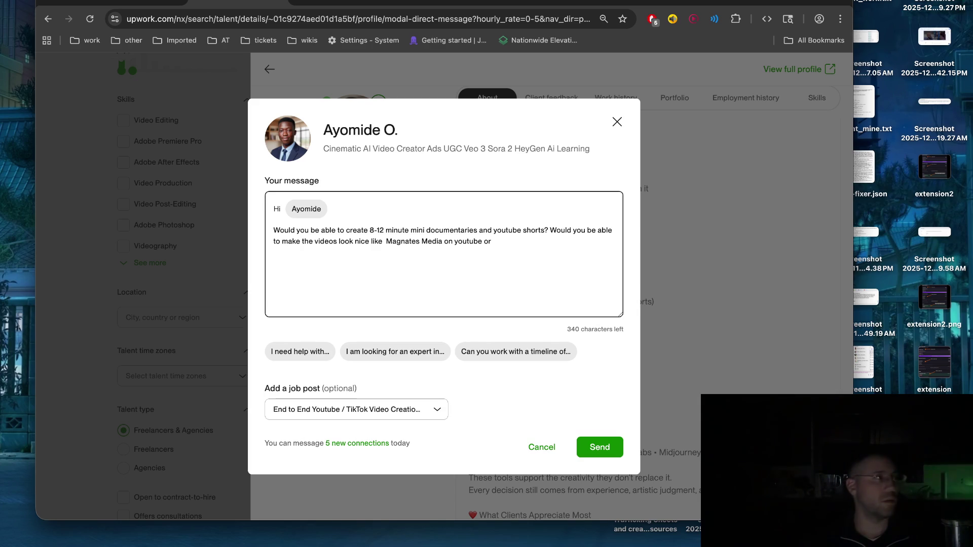
key("BackSpace")
key("BackSpace")
key("BackSpace")
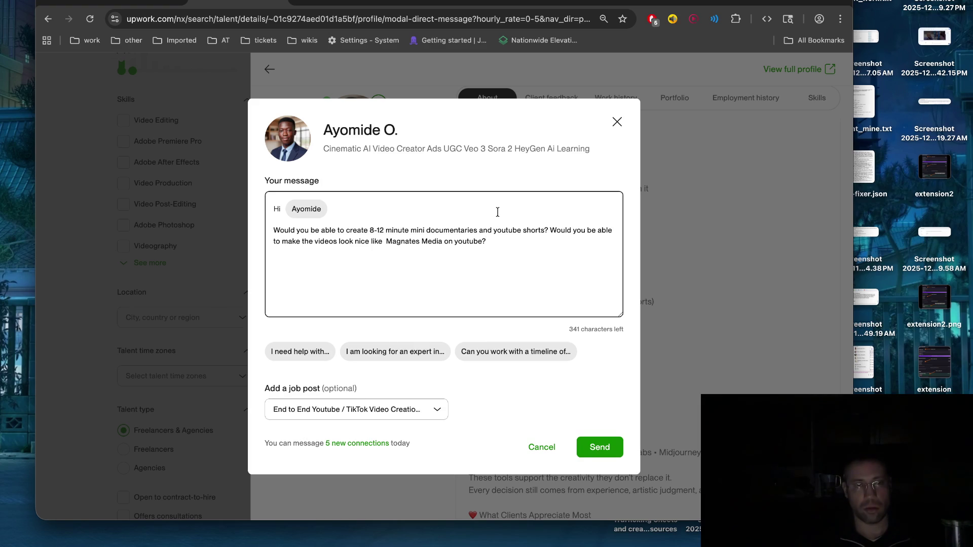
type("Do you")
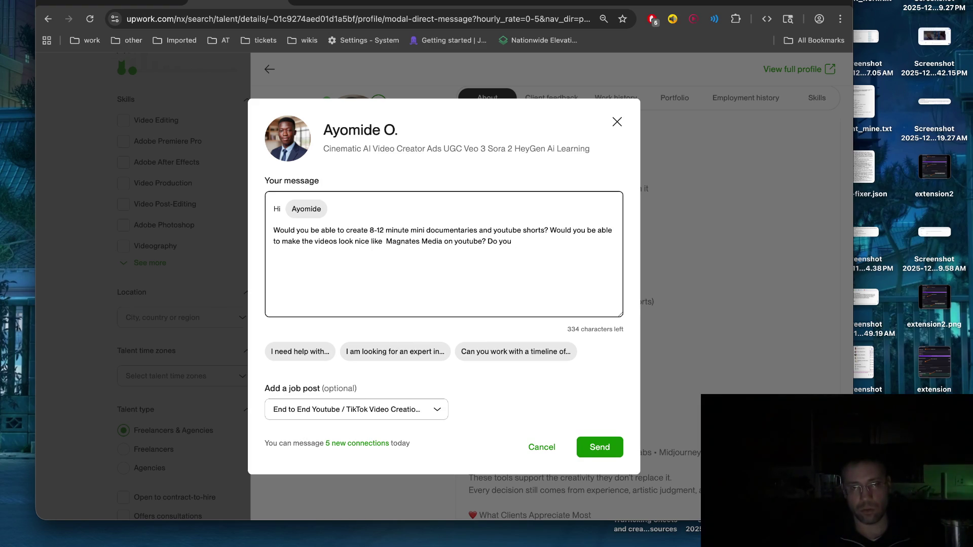
type("adobe ")
type("oduct")
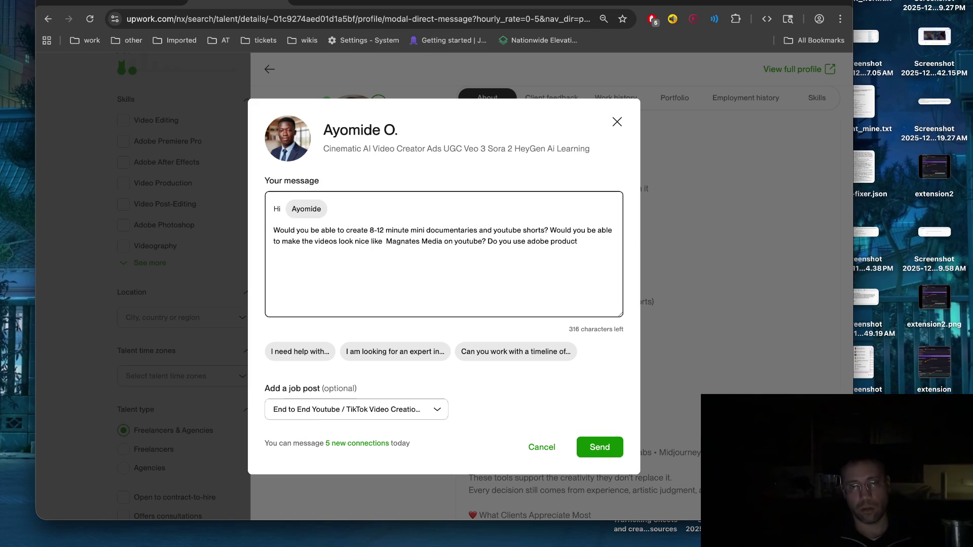
type(" we")
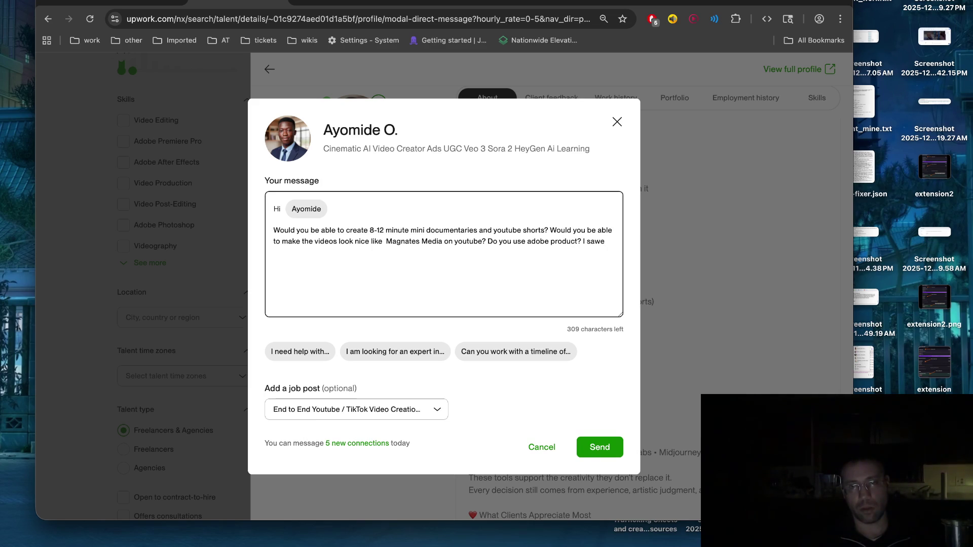
type("w AI")
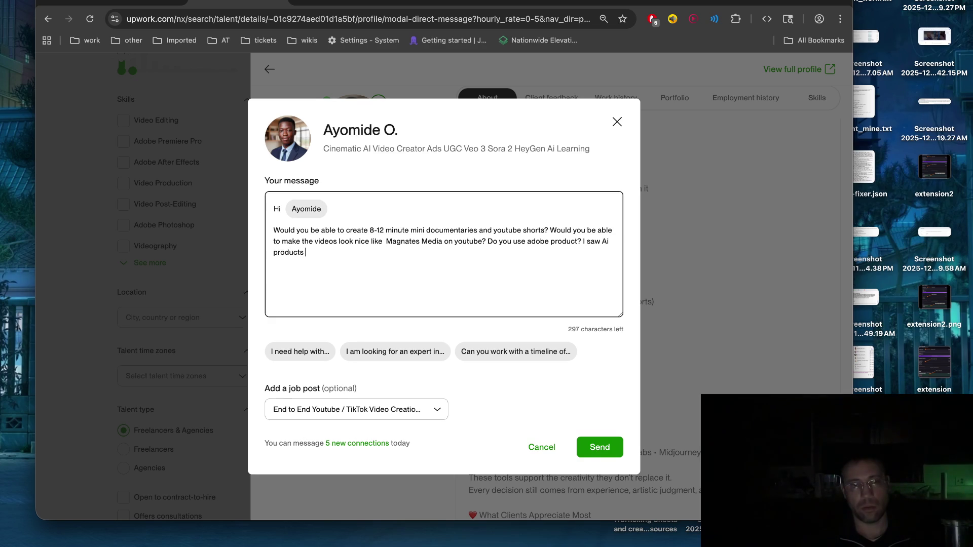
key("BackSpace")
type("ed, but didn't see editing tools.")
key("Return")
key("Return")
type("Thank you!")
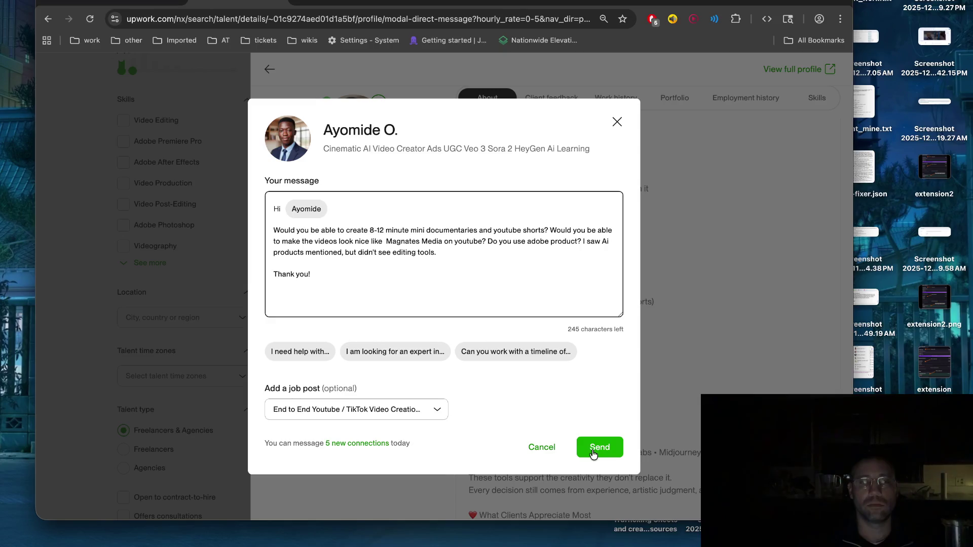
left_click(596, 452)
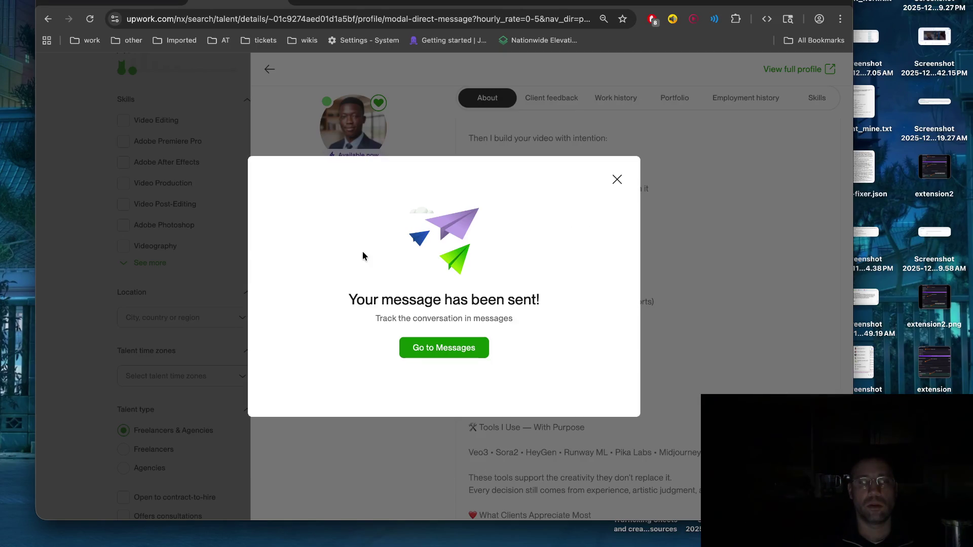
left_click(610, 180)
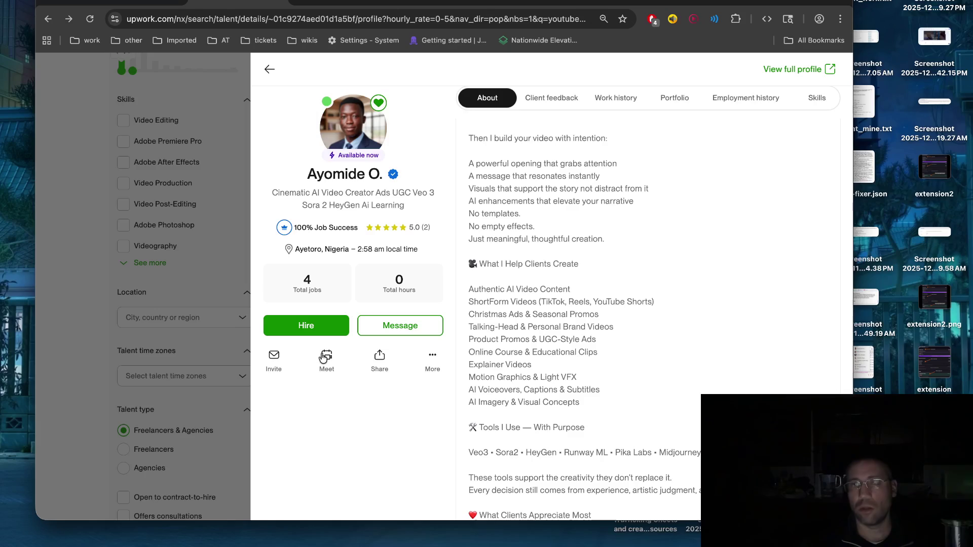
- Go back to the search results and reopen the AI video creator's profile
scroll(477, 132, "down", 1)
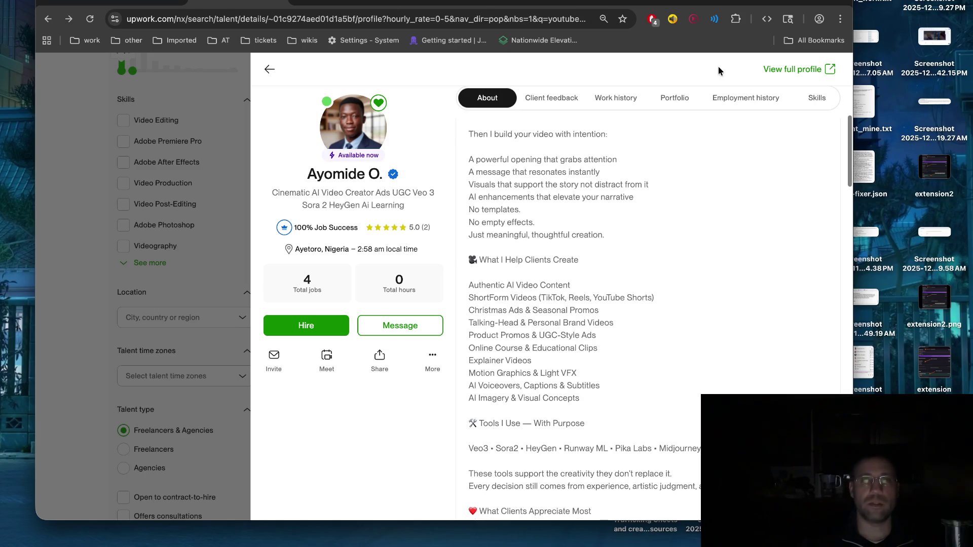
left_click(269, 71)
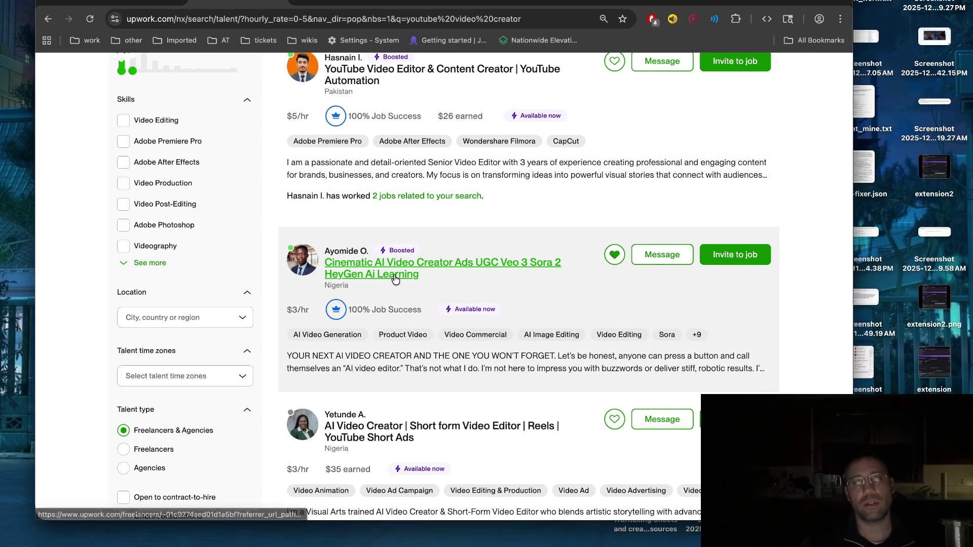
left_click(402, 312)
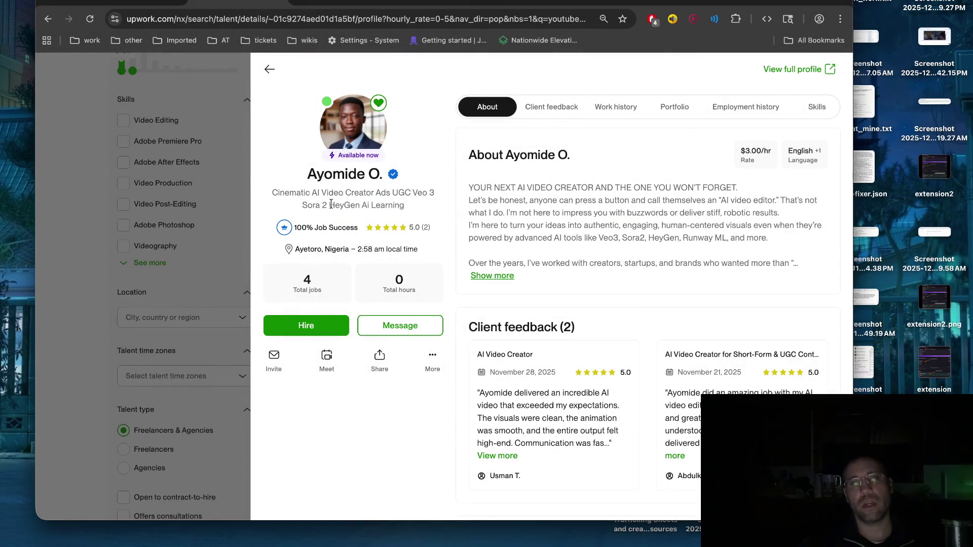
- Copy 'HeyGen Ai Learning' from the profile headline into a new tab's search box
left_click_drag(330, 206, 405, 206)
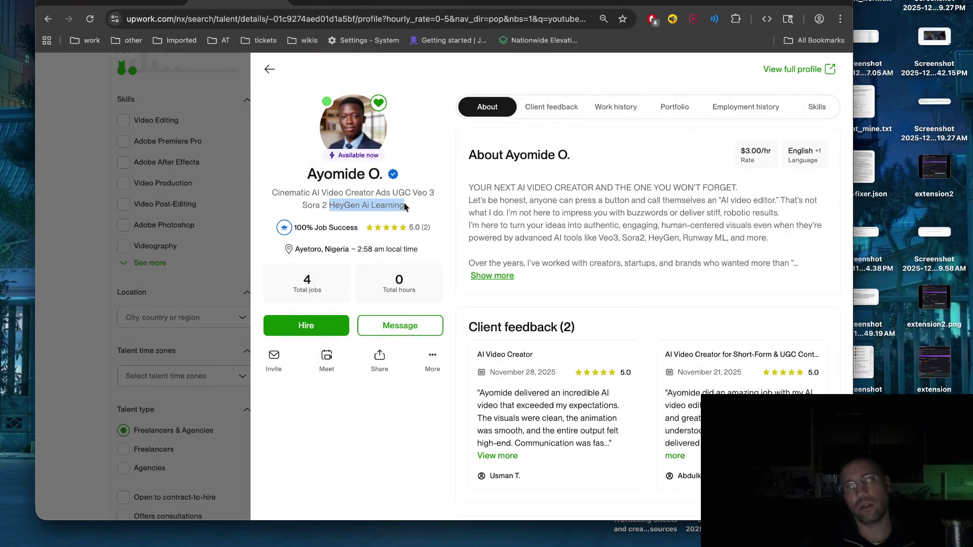
key("ctrl+c")
left_click(810, 2)
key("ctrl+v")
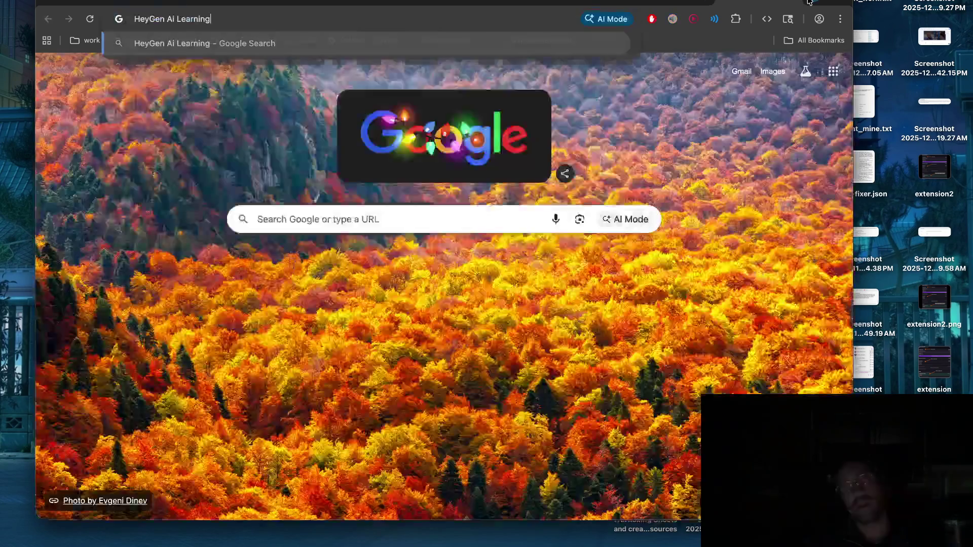
- Search 'HeyGen Ai Learning', narrow the query to 'HeyGen Ai', and open the official HeyGen site
key("Return")
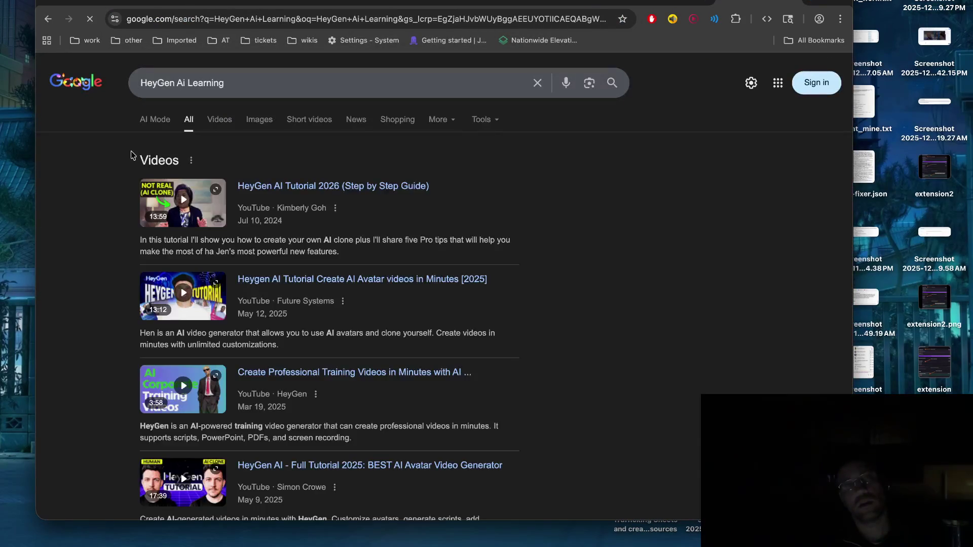
double_click(212, 85)
type("\\")
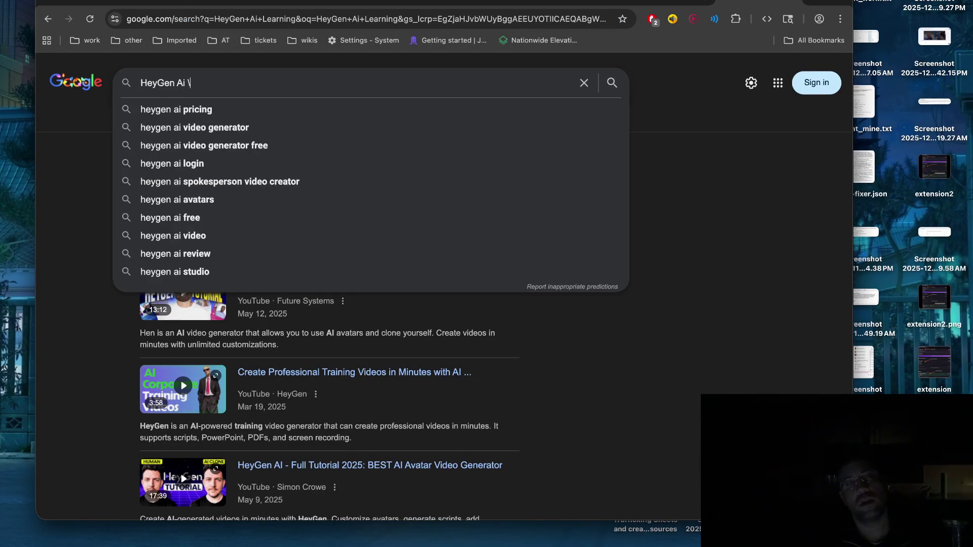
key("Return")
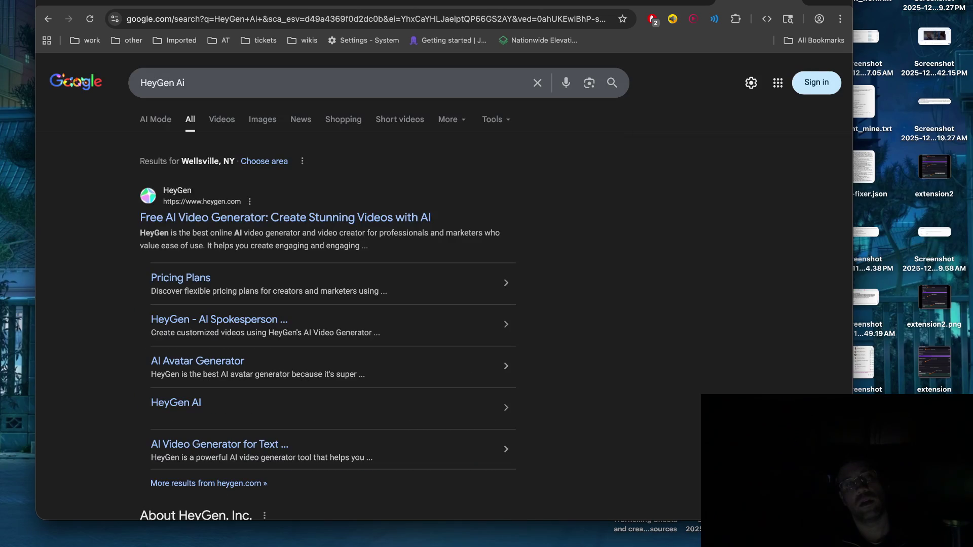
left_click(356, 216)
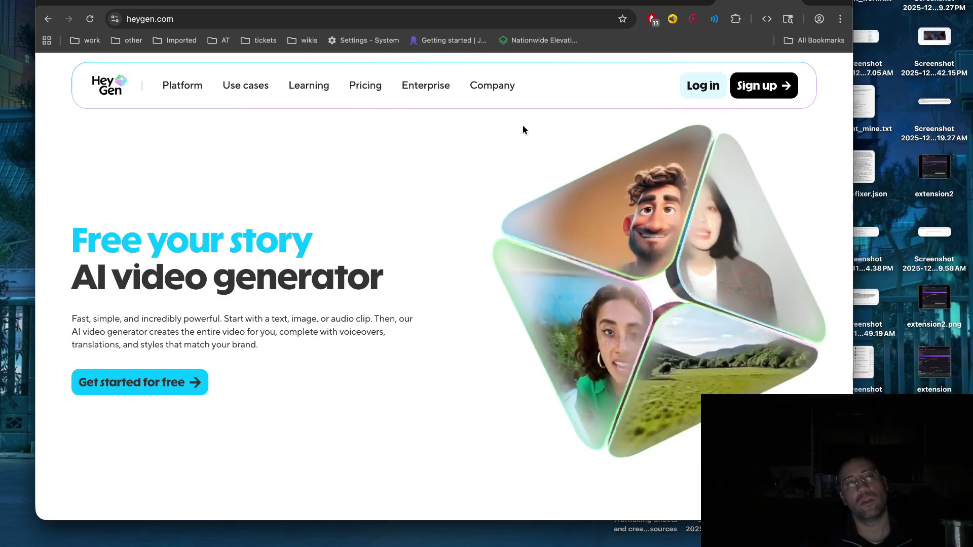
- Scroll through HeyGen's landing page and bring up the Pricing menu in the top navigation
scroll(523, 127, "down", 1)
scroll(523, 129, "down", 7)
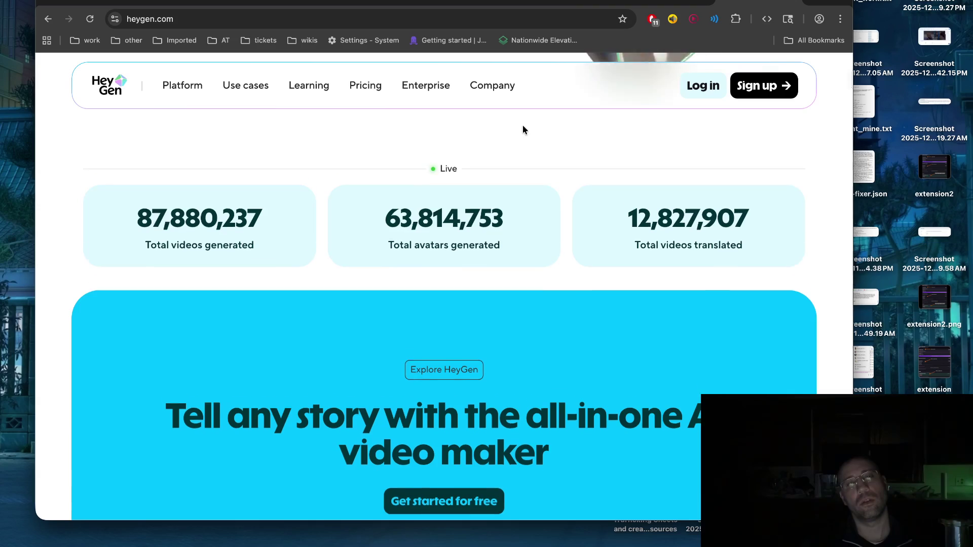
scroll(522, 130, "down", 3)
scroll(523, 130, "down", 3)
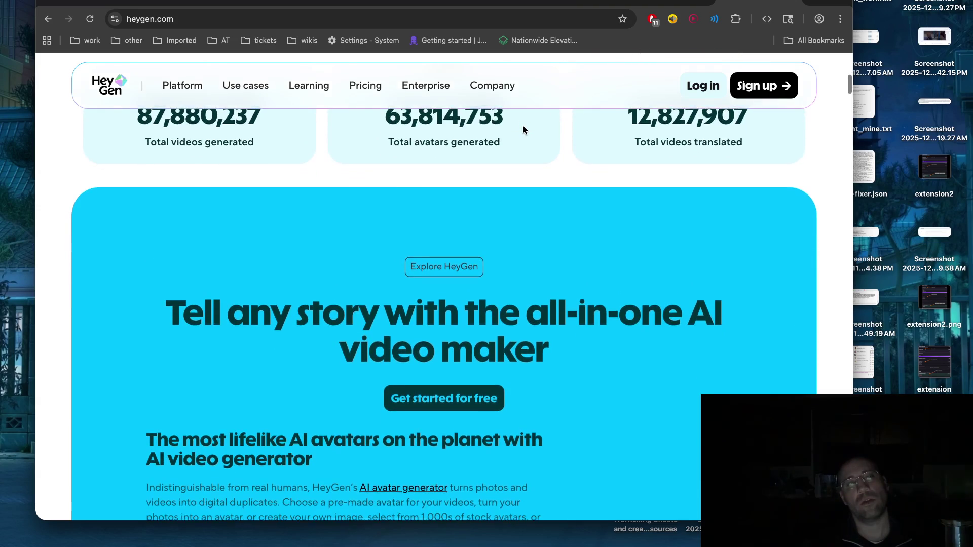
scroll(522, 127, "down", 15)
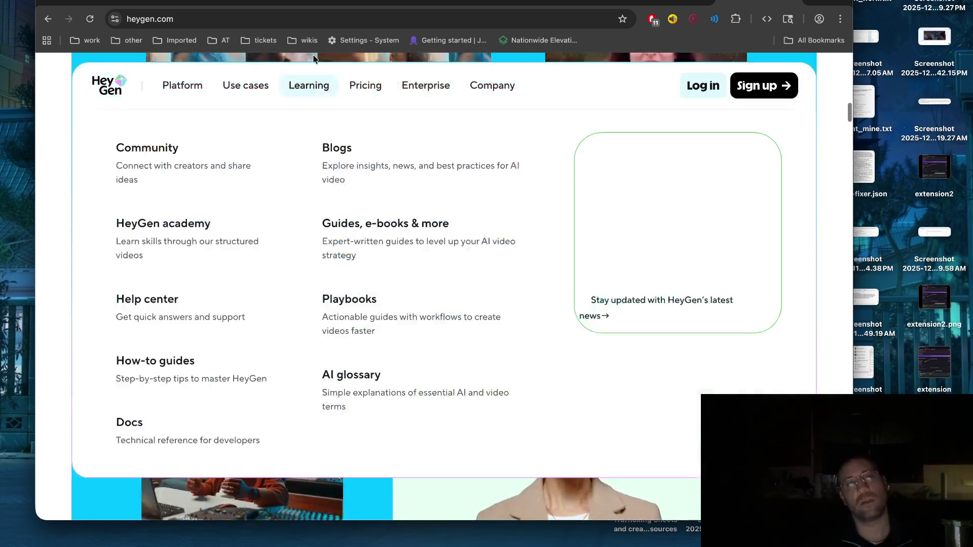
mouse_move(385, 85)
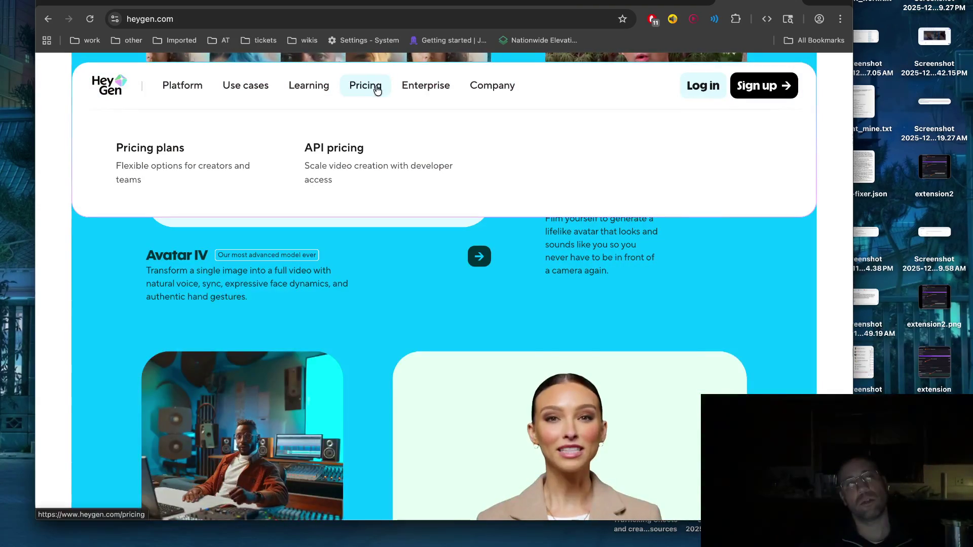
- Open HeyGen's pricing plans and scroll through the Free, Creator and Team plan cards
left_click(207, 191)
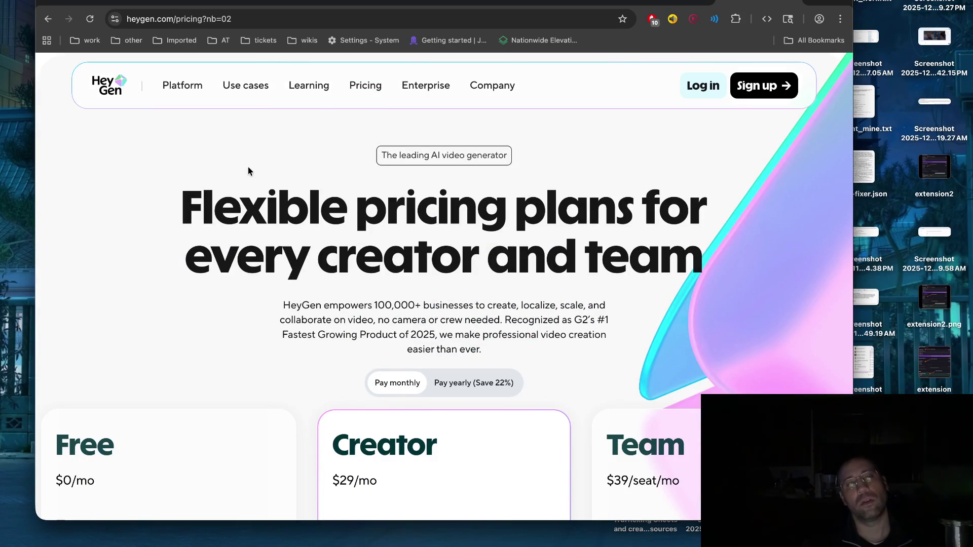
scroll(248, 170, "down", 5)
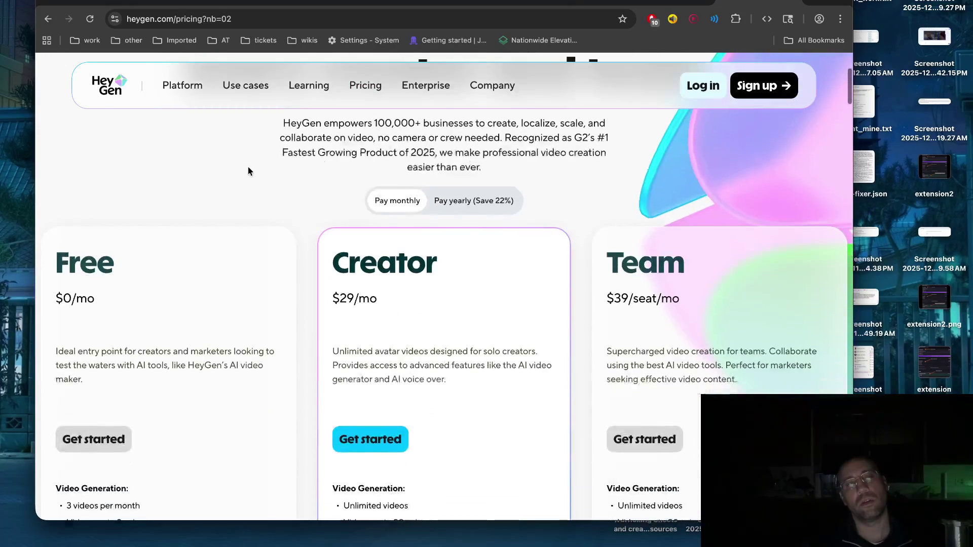
scroll(248, 171, "down", 1)
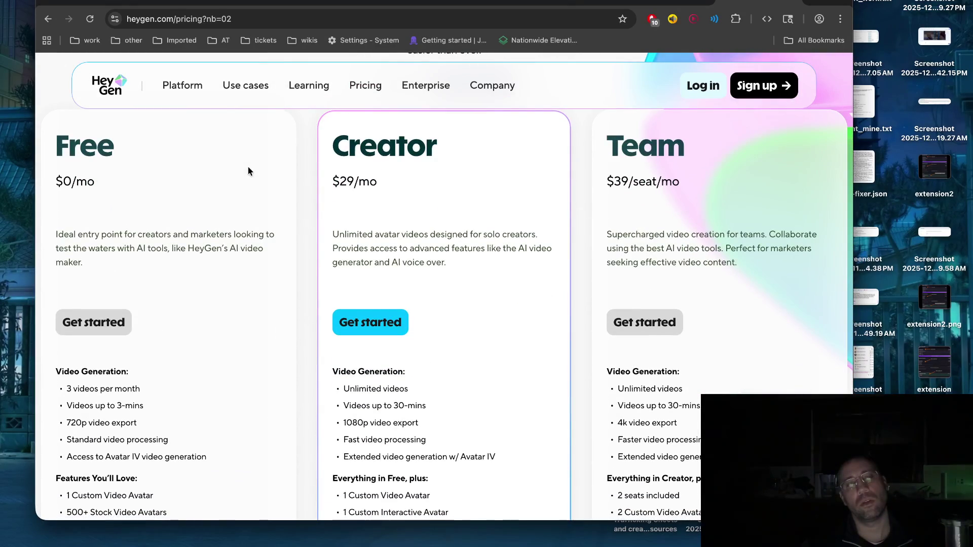
scroll(248, 168, "down", 1)
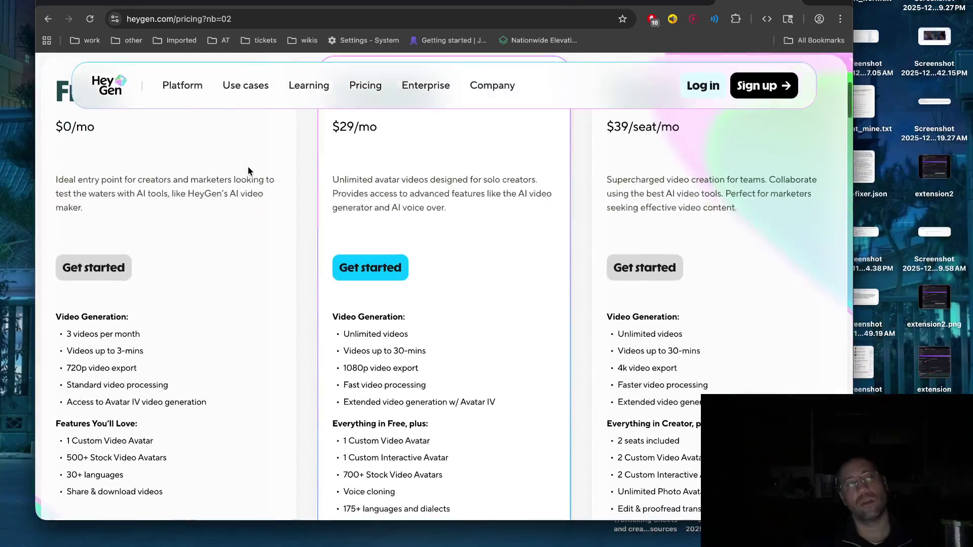
scroll(248, 171, "up", 1)
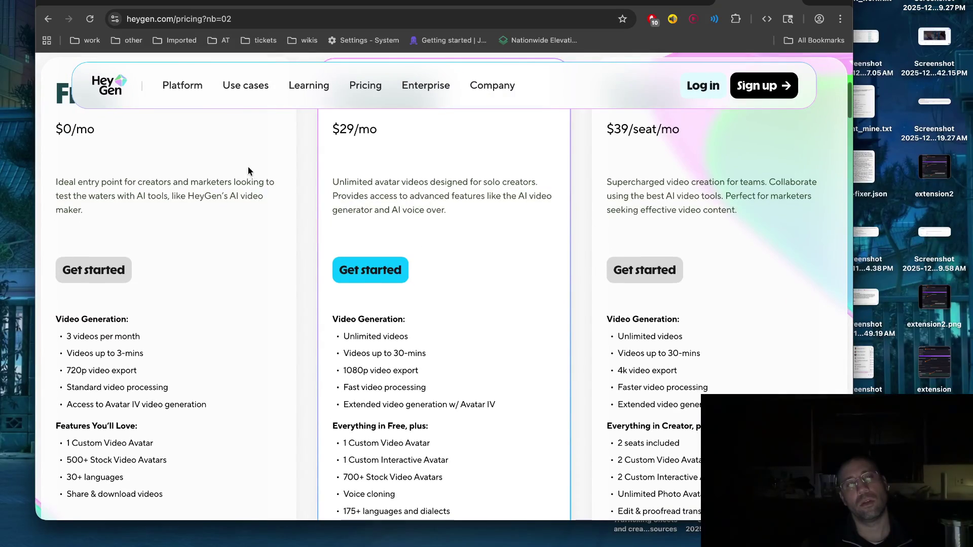
scroll(248, 170, "down", 1)
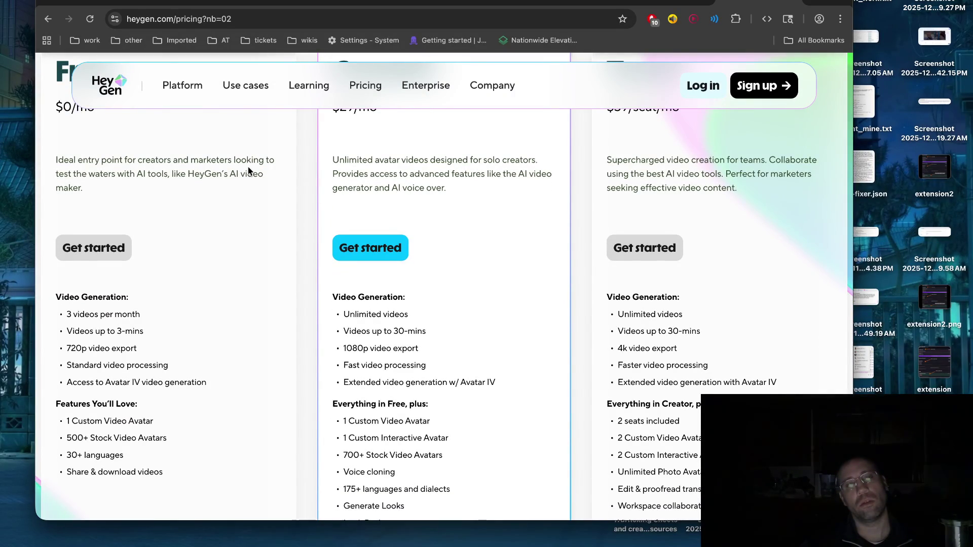
scroll(248, 171, "down", 1)
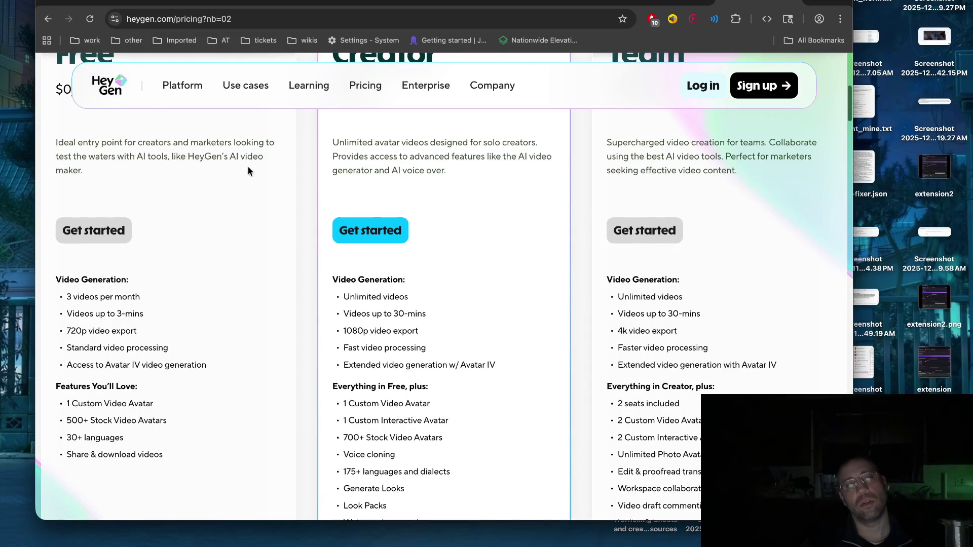
scroll(248, 171, "down", 1)
- Review the plans' feature lists, then switch back to the Upwork messages
scroll(248, 167, "down", 1)
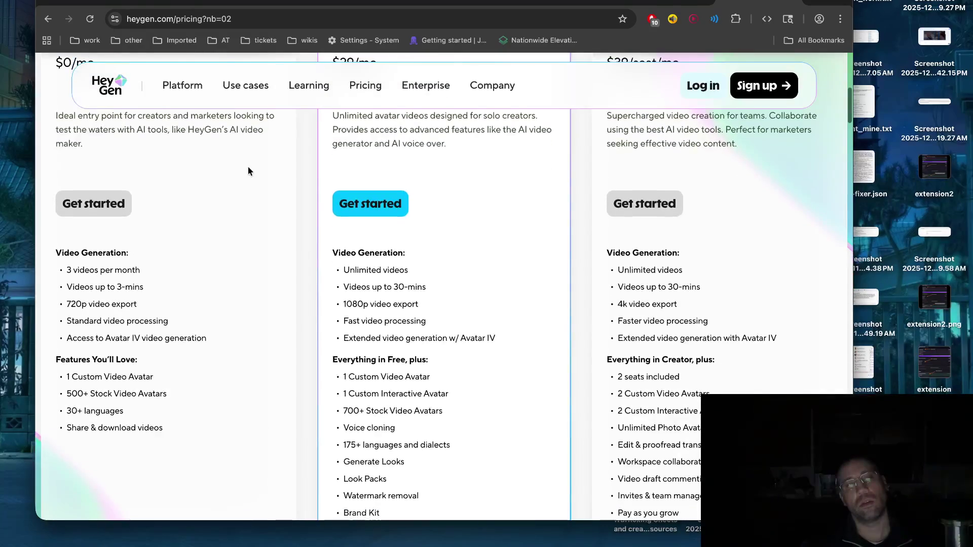
scroll(248, 167, "up", 3)
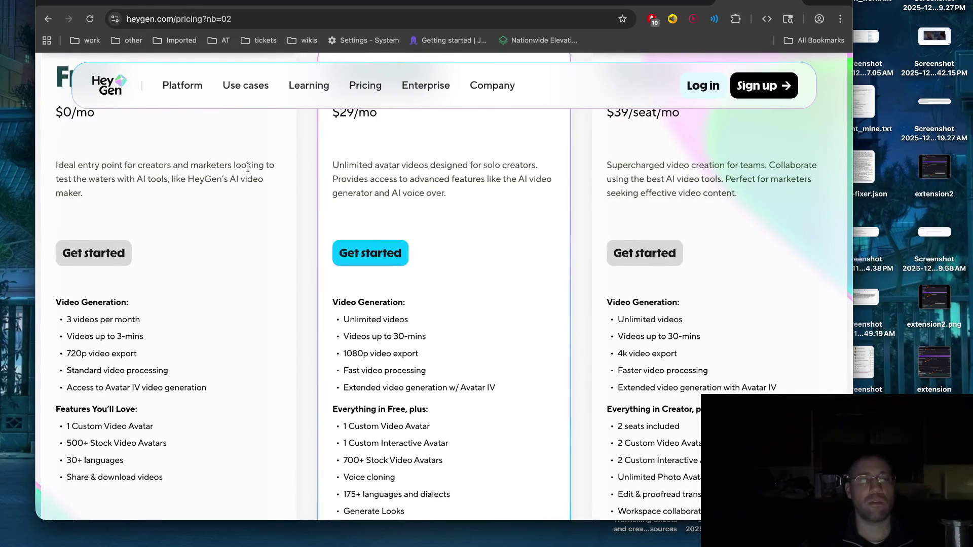
scroll(248, 168, "up", 3)
scroll(248, 167, "up", 2)
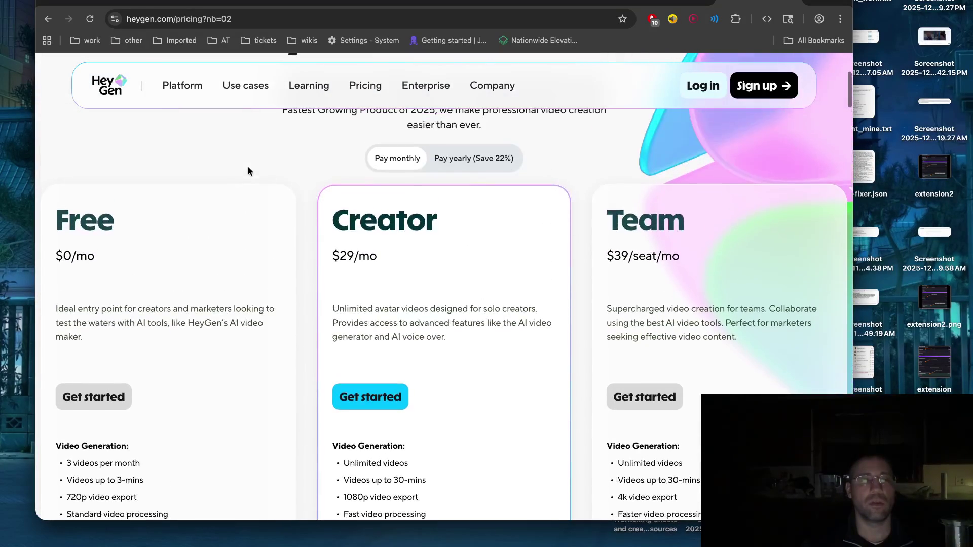
scroll(248, 167, "down", 3)
scroll(248, 168, "down", 2)
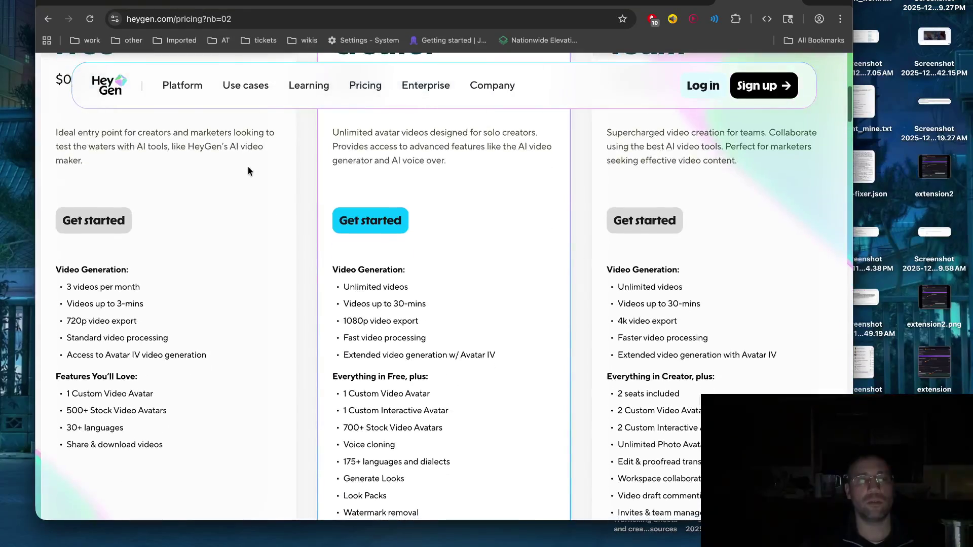
scroll(248, 167, "down", 3)
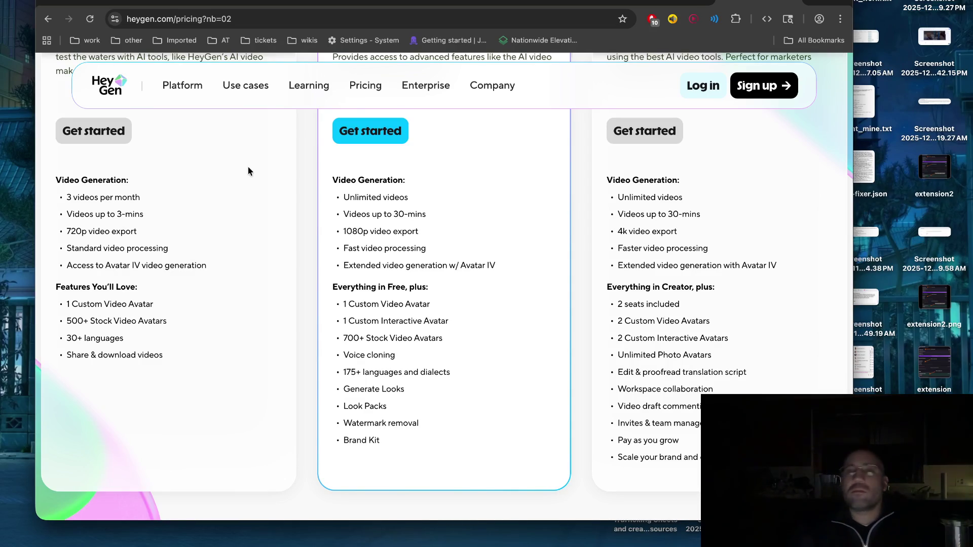
mouse_move(366, 85)
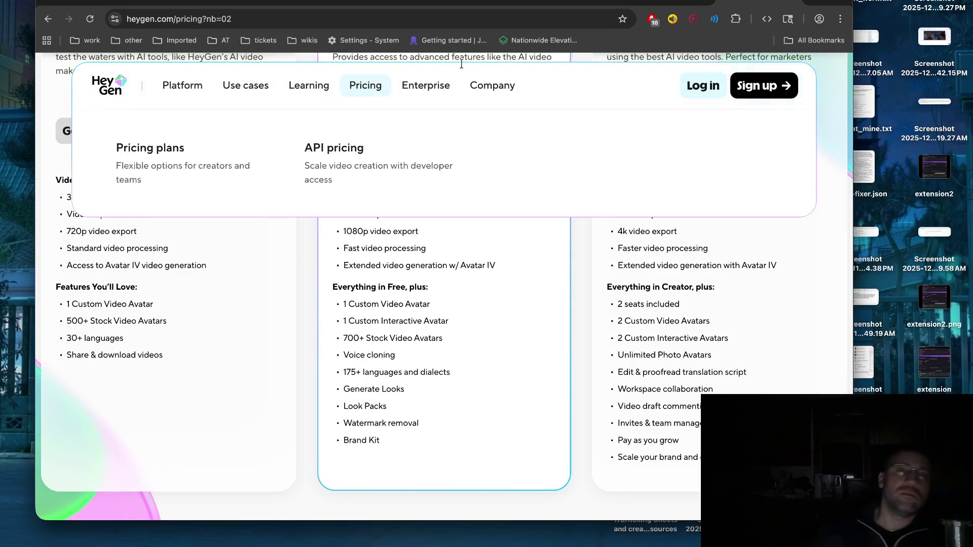
key("ctrl+Tab")
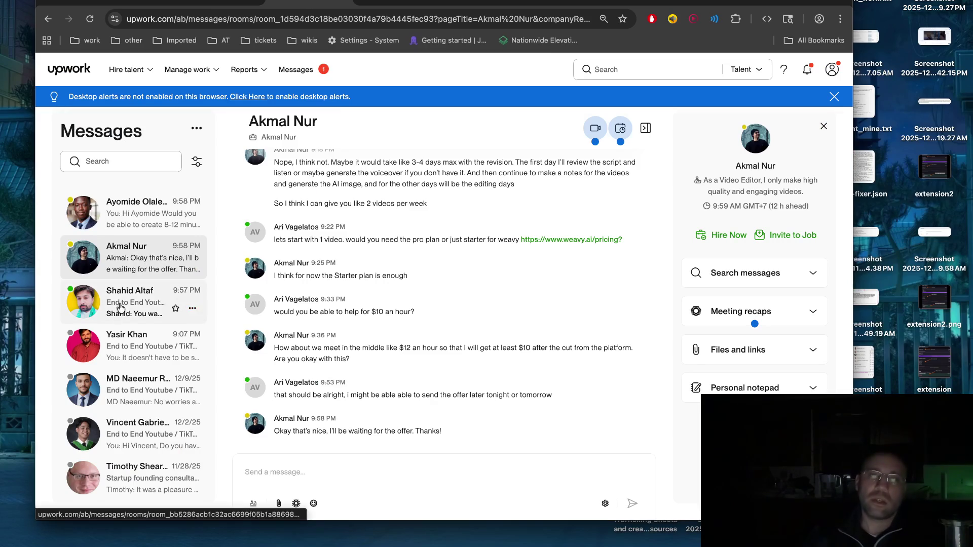
- Step past the mini-documentary and Weavy chats to the one asking 'magnet media style or documentary style?'
left_click(152, 219)
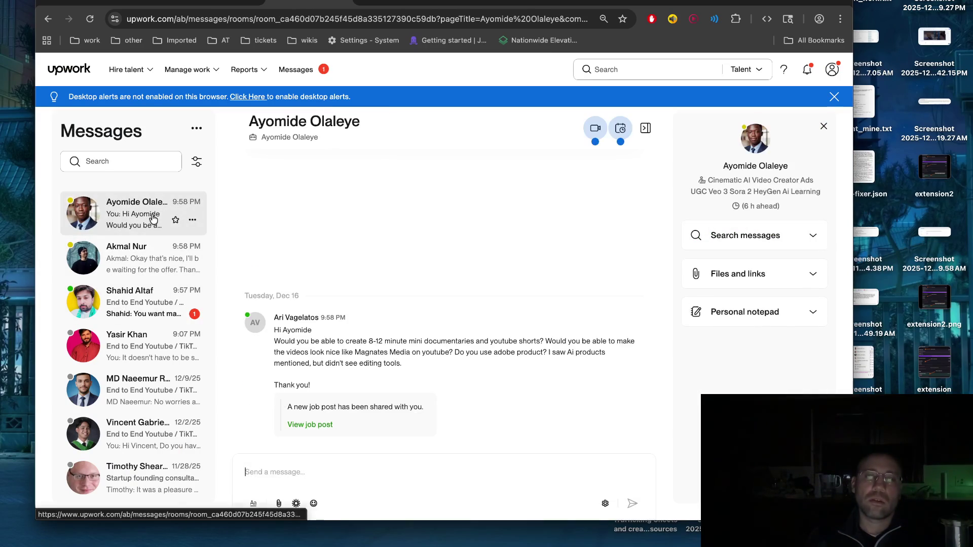
left_click(136, 253)
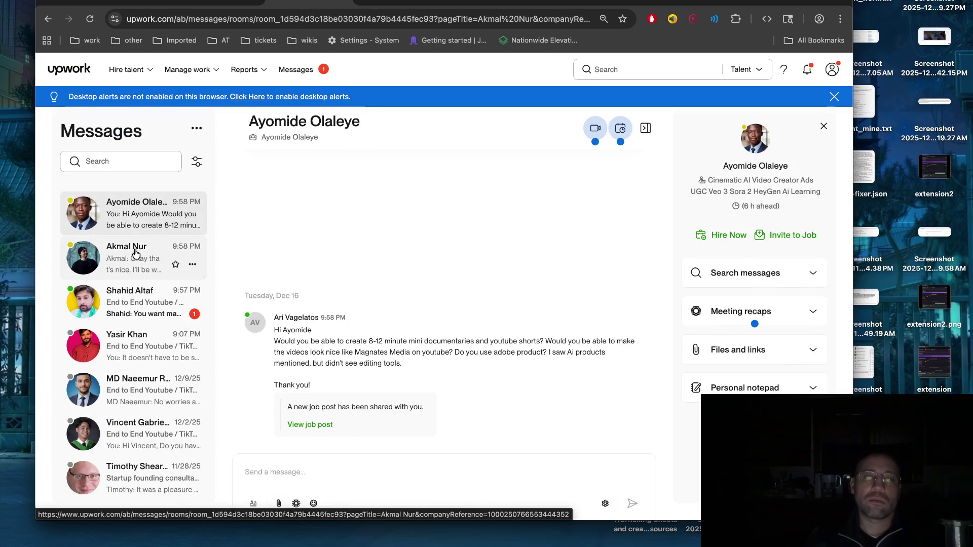
left_click(120, 288)
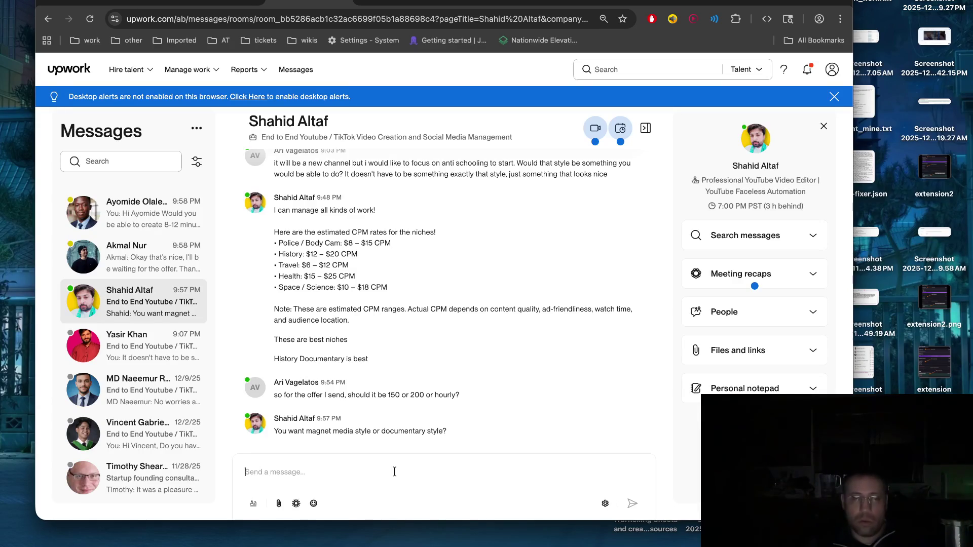
- Start the reply 'I mostly want it to look nice,' and trim the wording after 'level of'
type("I mostly wan")
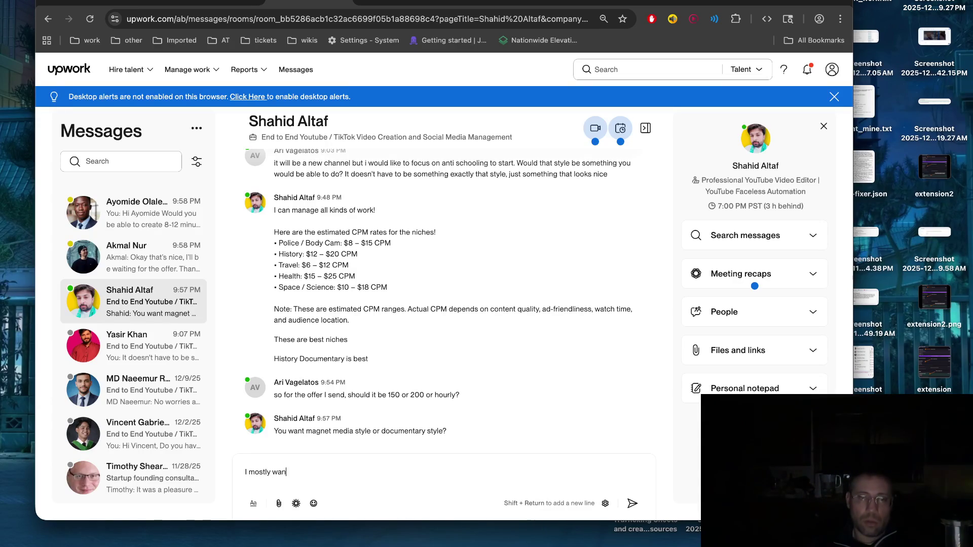
type("t it to look")
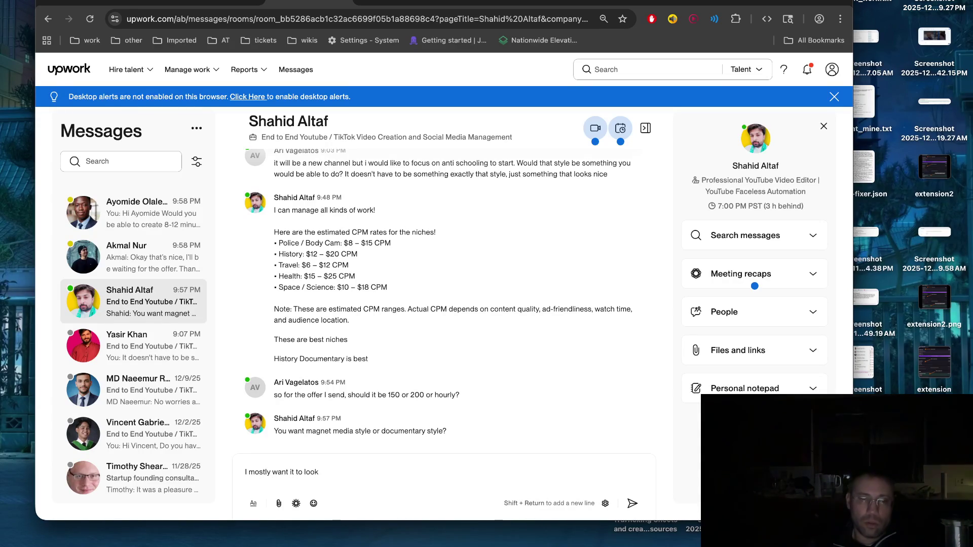
type(" nice, but it doesn't have to have the")
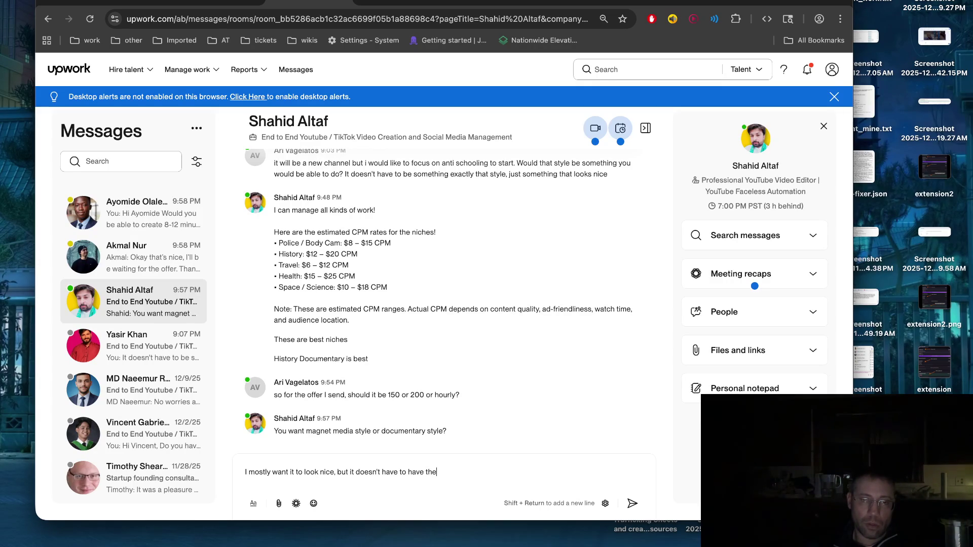
type("level o")
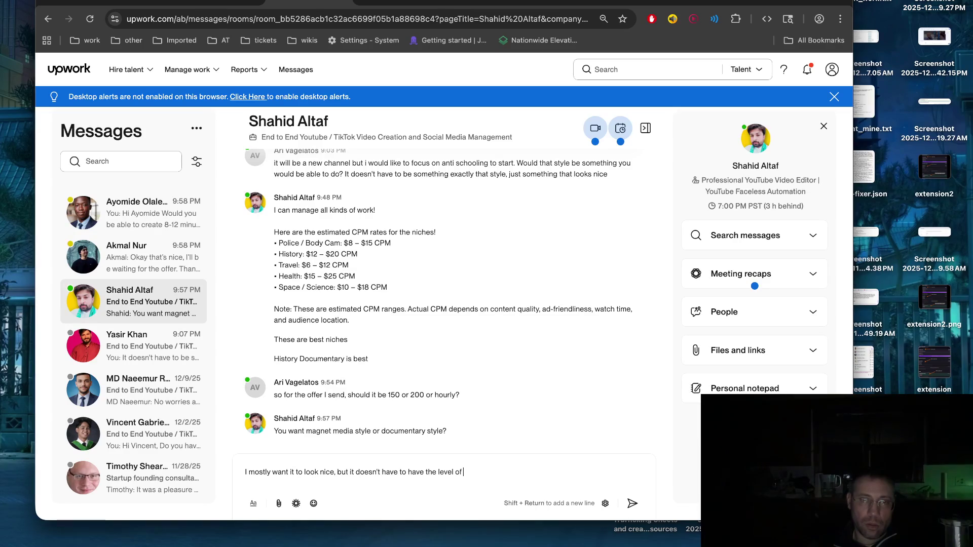
type("fects that HeyGen Ai Learning")
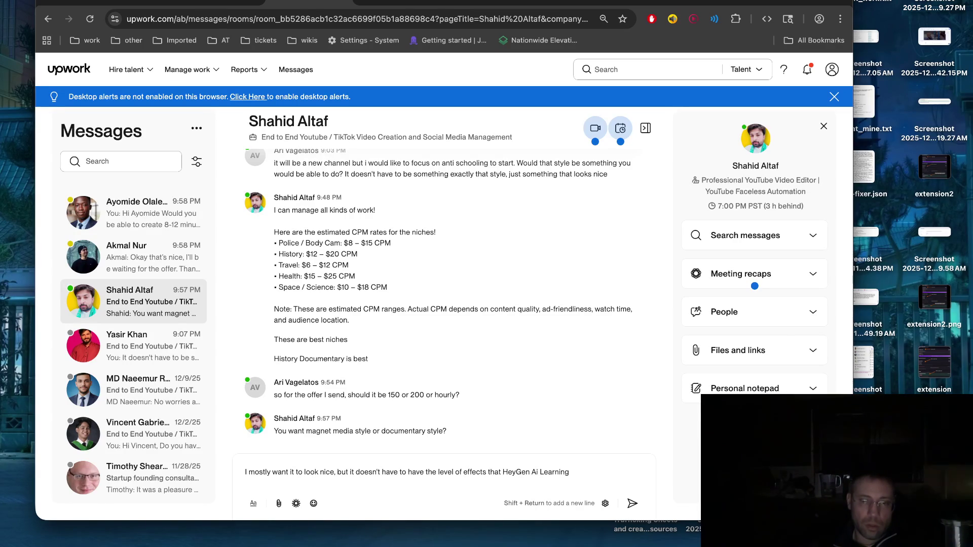
key("alt+BackSpace")
key("alt+BackSpace")
key("alt+BackSpace")
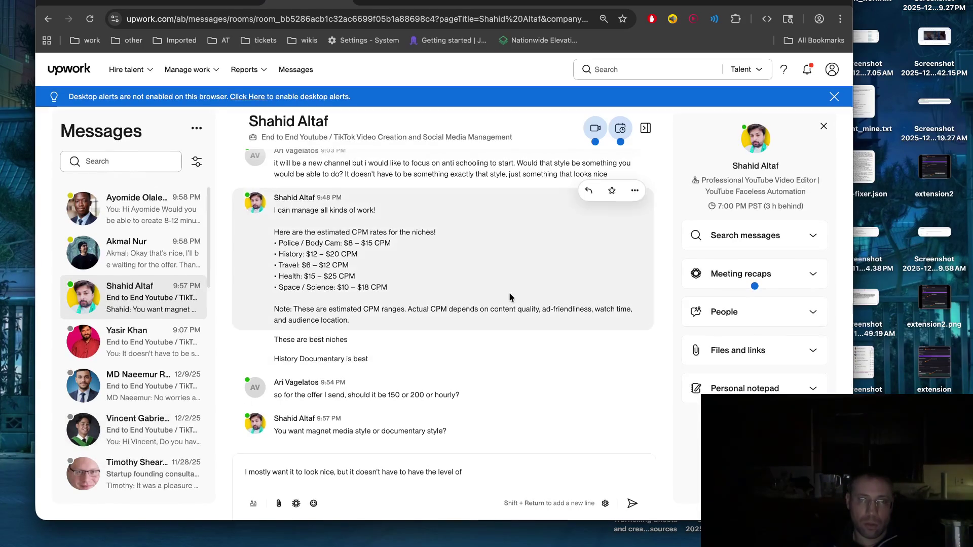
- Finish the reply about MagnatesMedia's level of effects, using the spelling from the earlier link, and send it
scroll(505, 276, "up", 5)
scroll(505, 276, "up", 4)
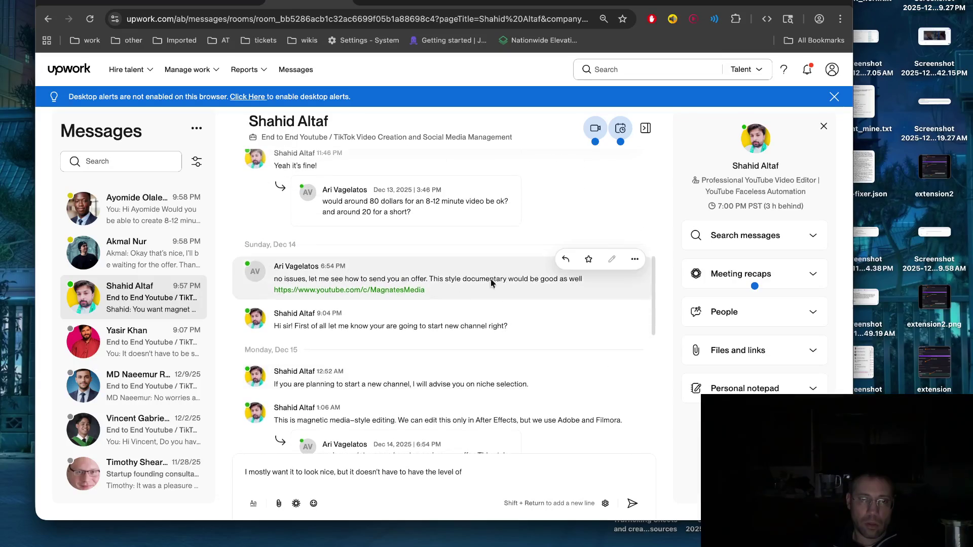
left_click_drag(459, 293, 356, 289)
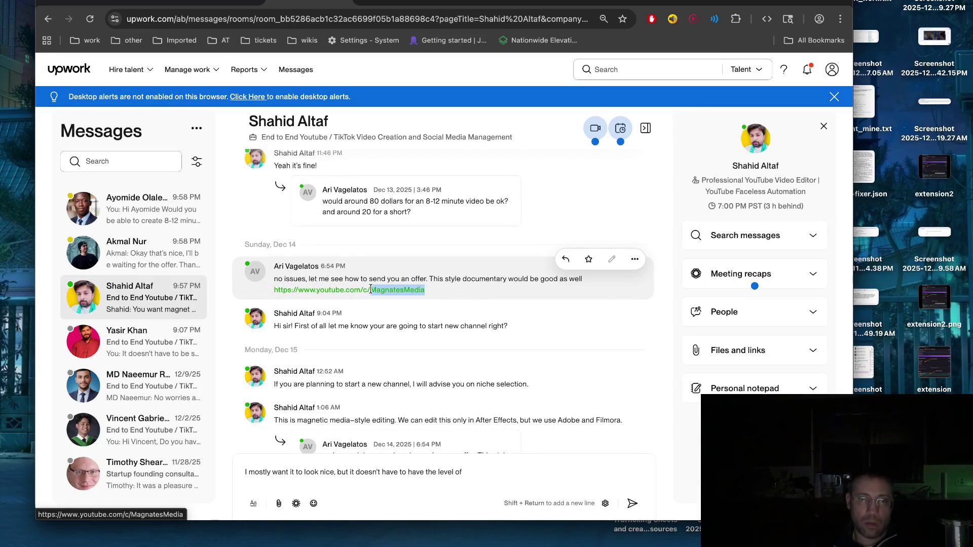
scroll(397, 419, "down", 10)
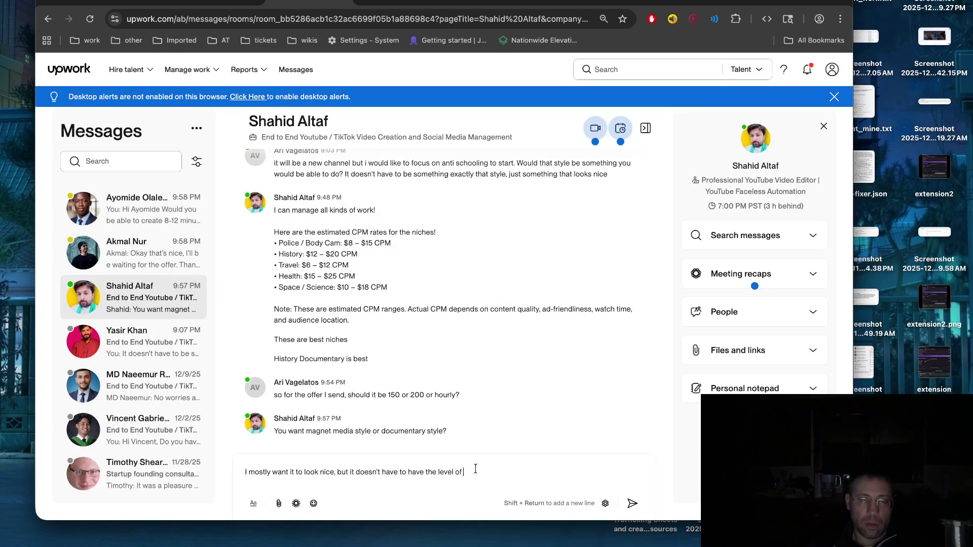
type("ts ")
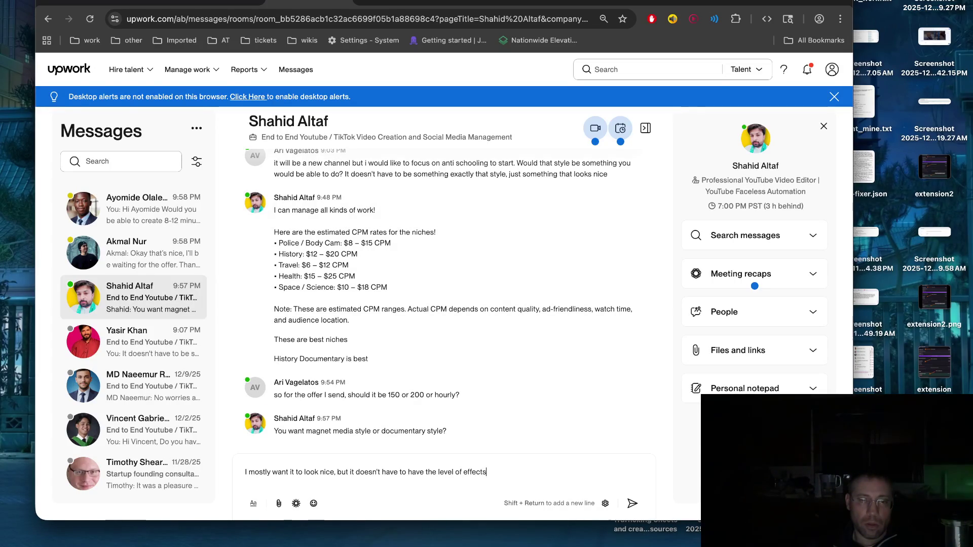
type("MagnatesMedia has")
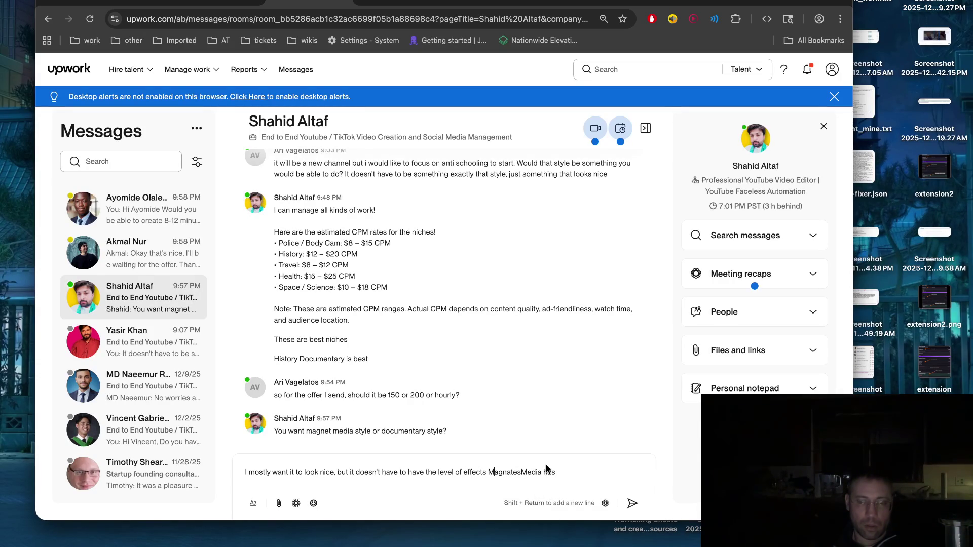
type("m")
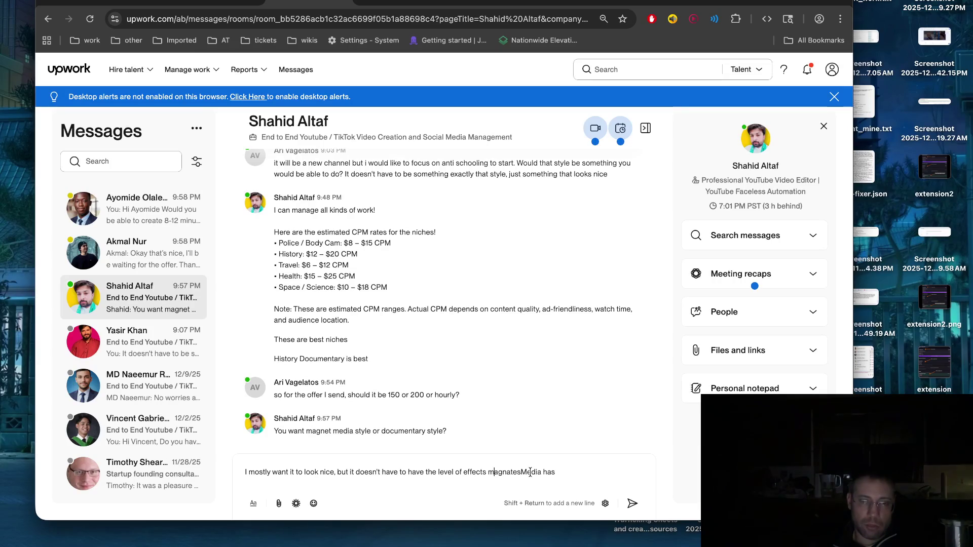
key("Delete")
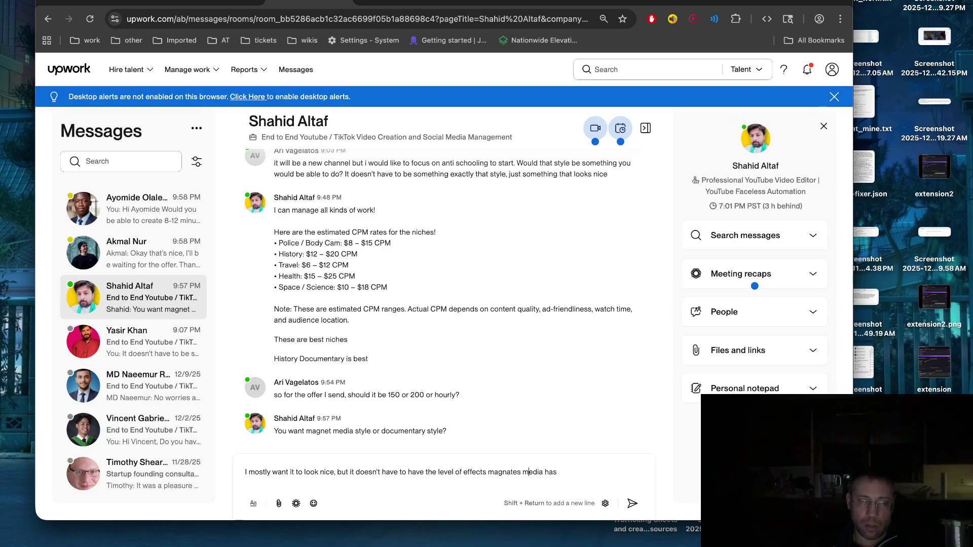
key("Return")
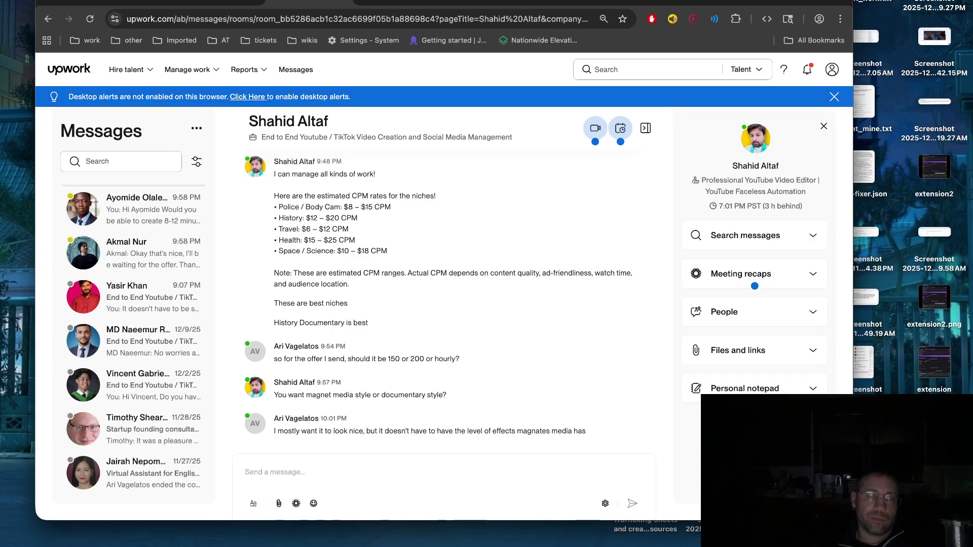
- Compare the HeyGen and Weavy pricing with the ChatGPT notes, ending on the $10.00/hr, 40 hrs/week offer
left_click(765, 3)
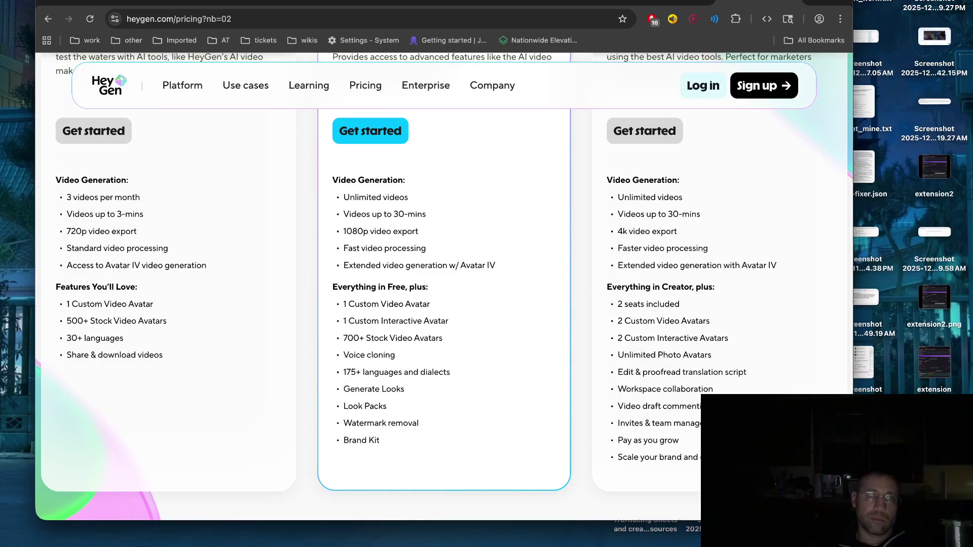
left_click(796, 2)
left_click(787, 2)
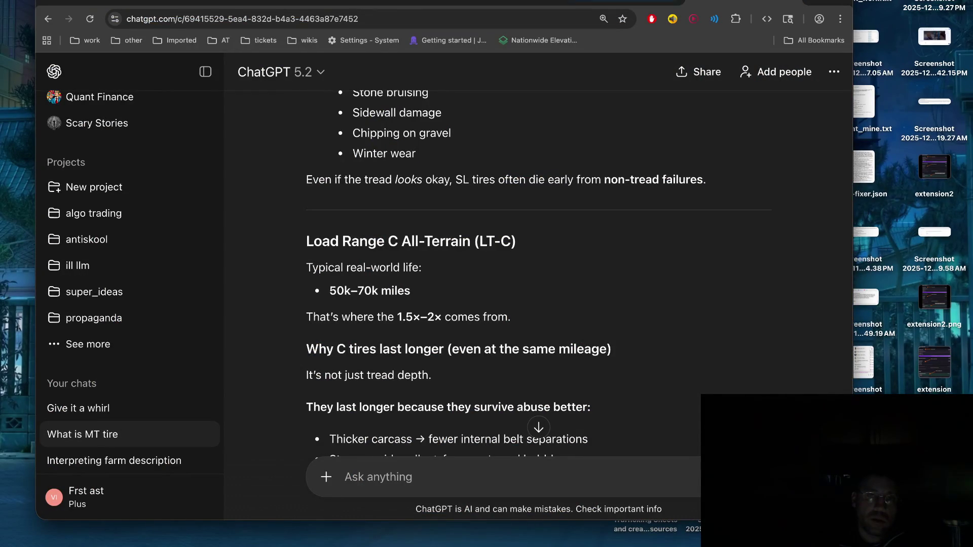
left_click(624, 2)
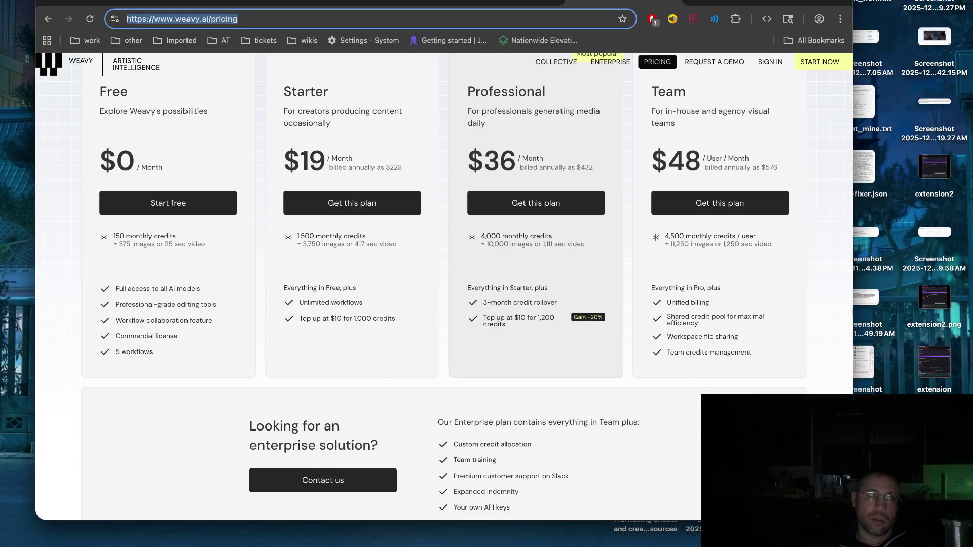
left_click(727, 2)
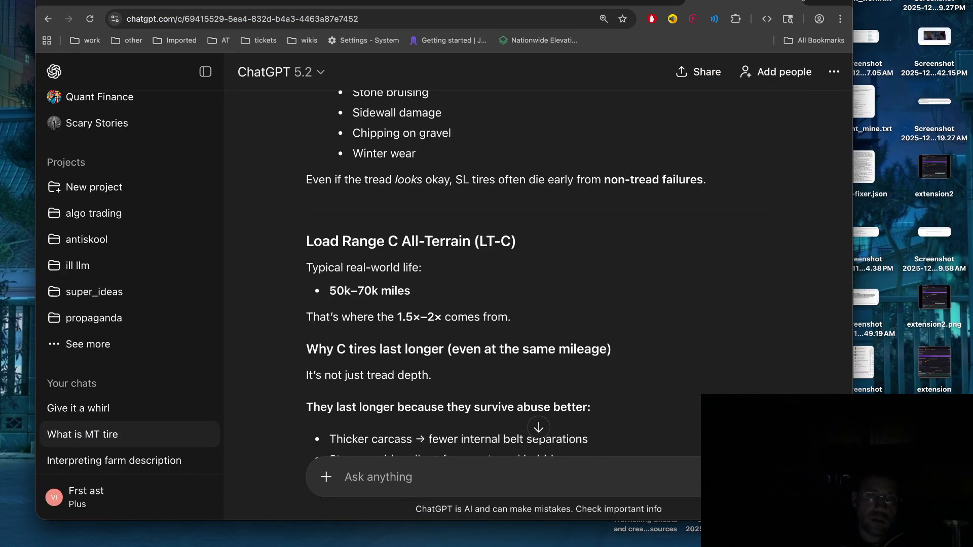
left_click(659, 2)
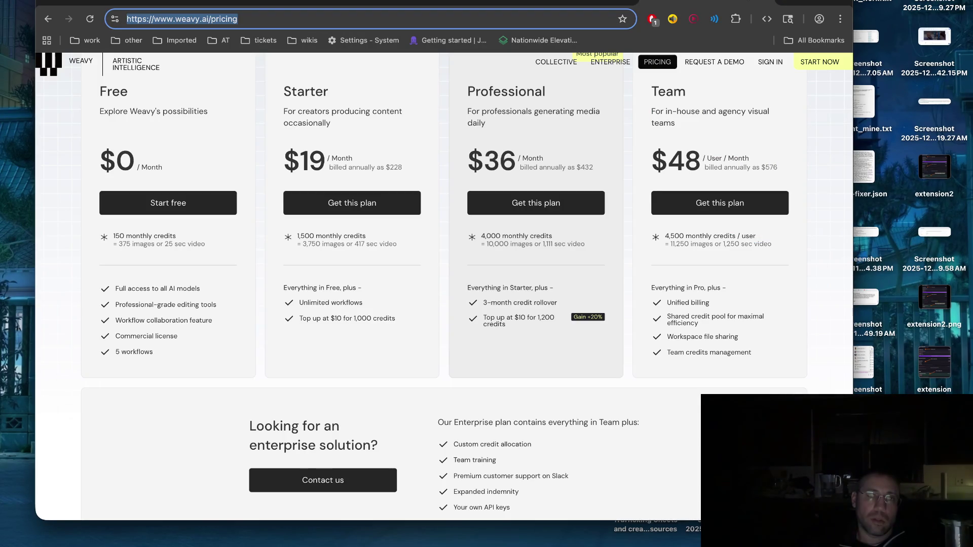
left_click(769, 2)
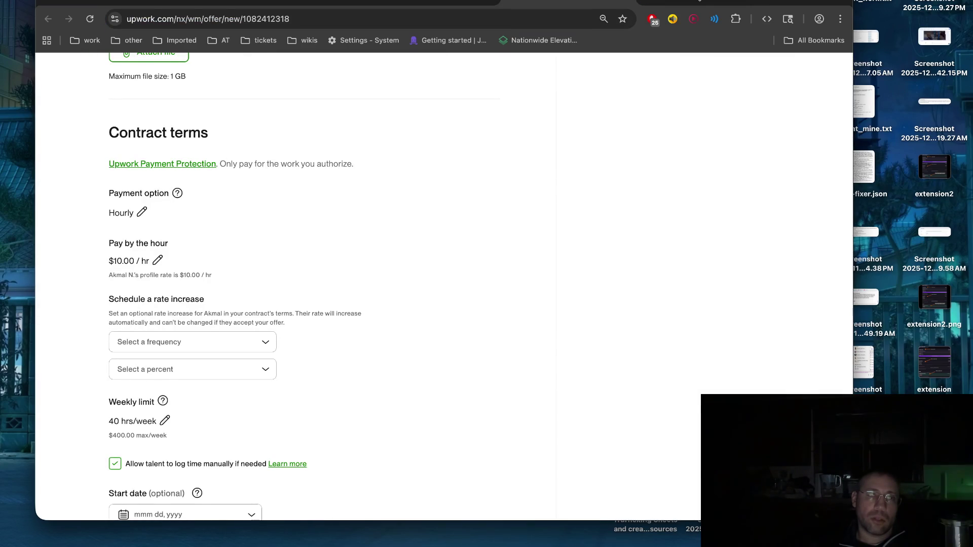
- Review the freelancer message threads and the AI video creator's profile, then hide Chrome
left_click(624, 3)
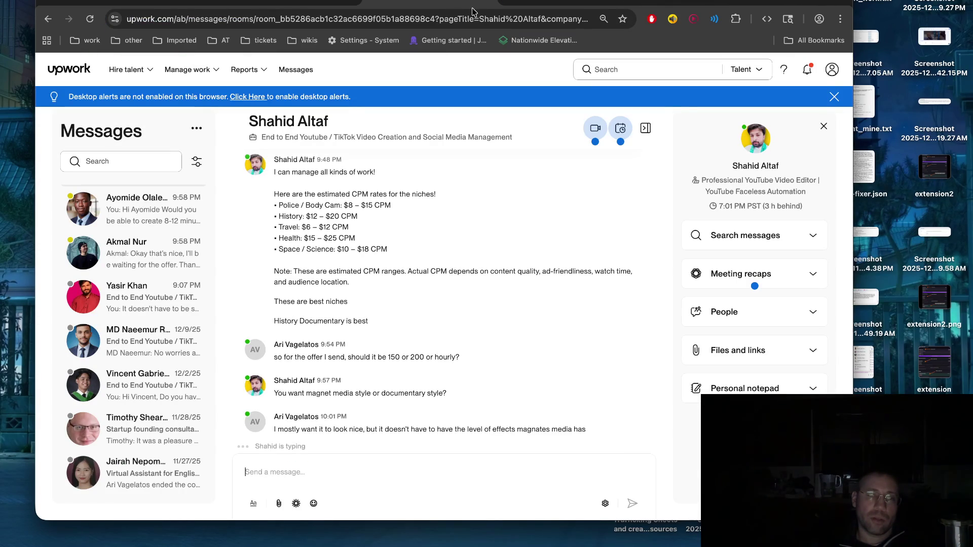
left_click(487, 3)
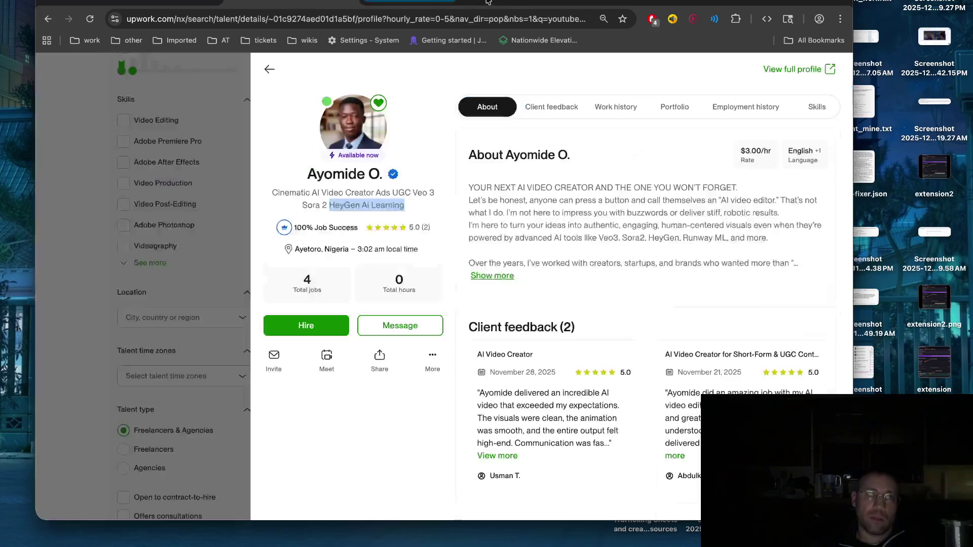
left_click(271, 71)
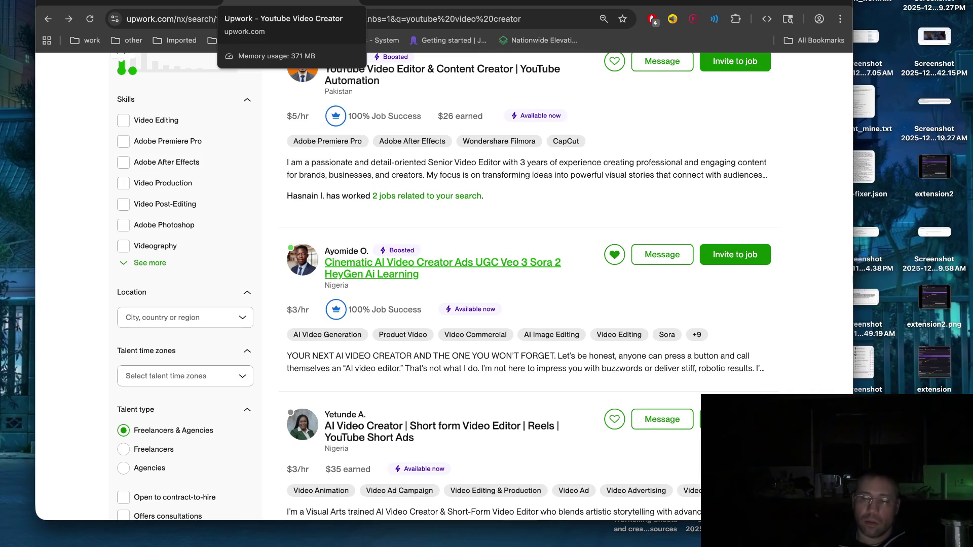
left_click(287, 7)
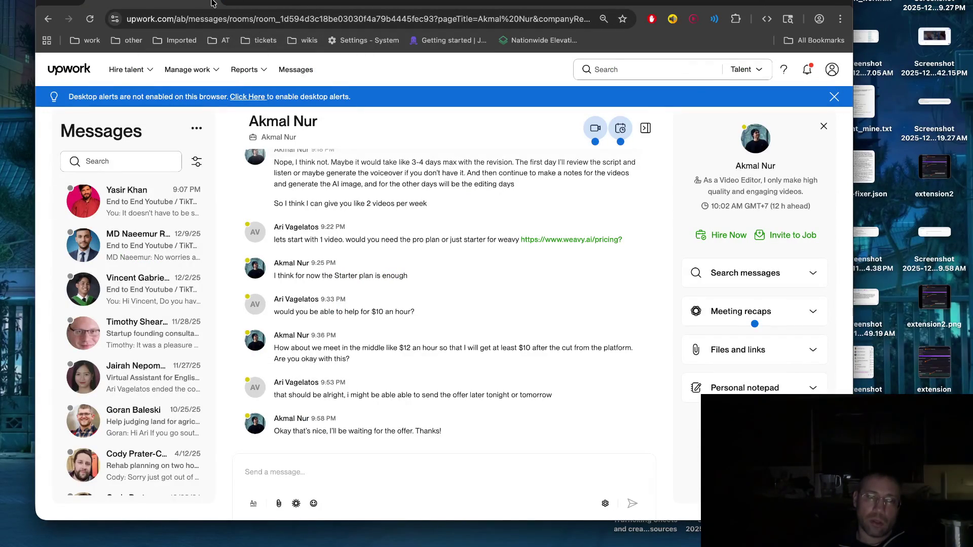
key("super+h")
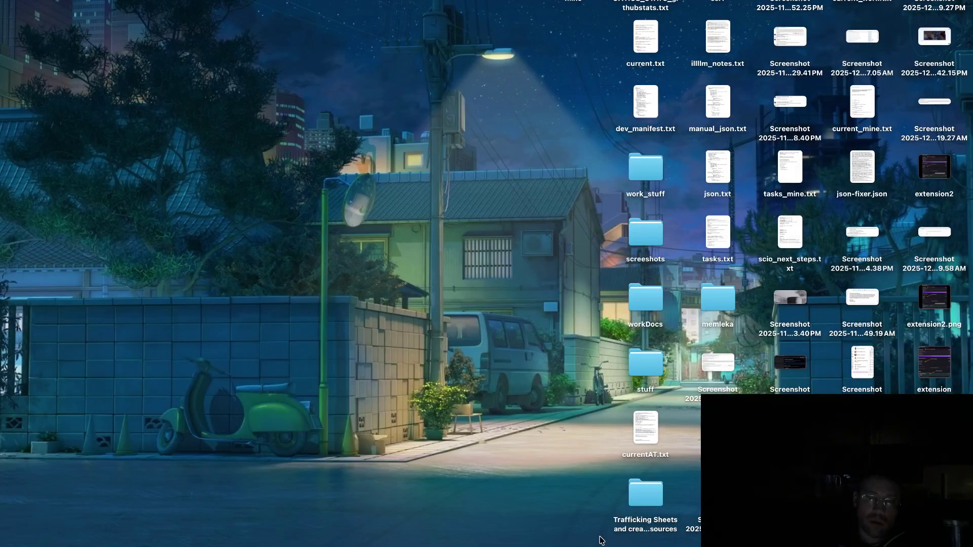
- Relaunch Google Chrome from the Dock
mouse_move(678, 545)
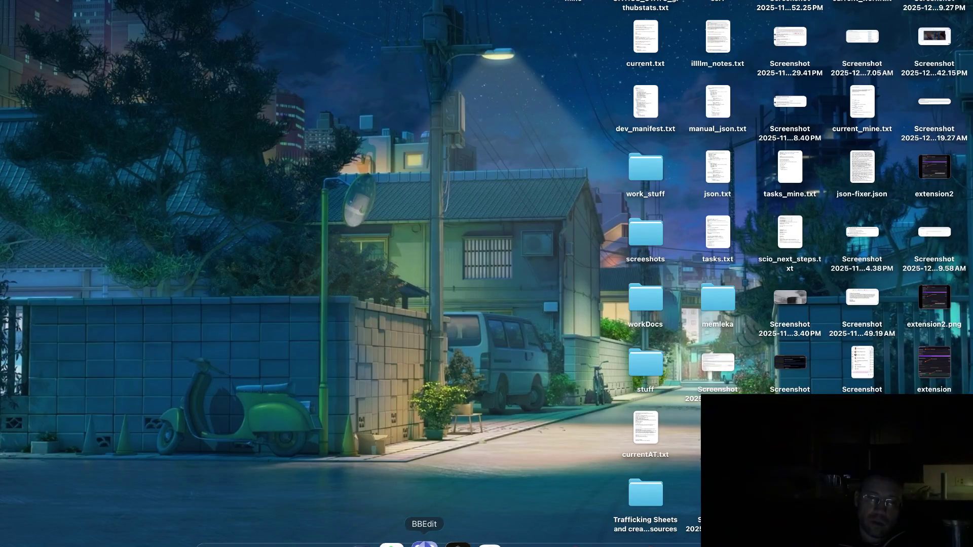
left_click(477, 545)
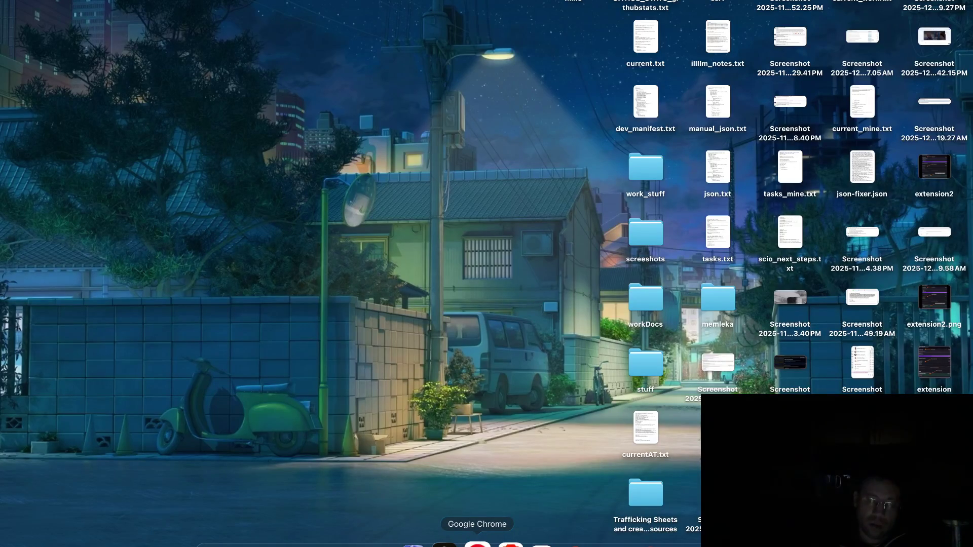
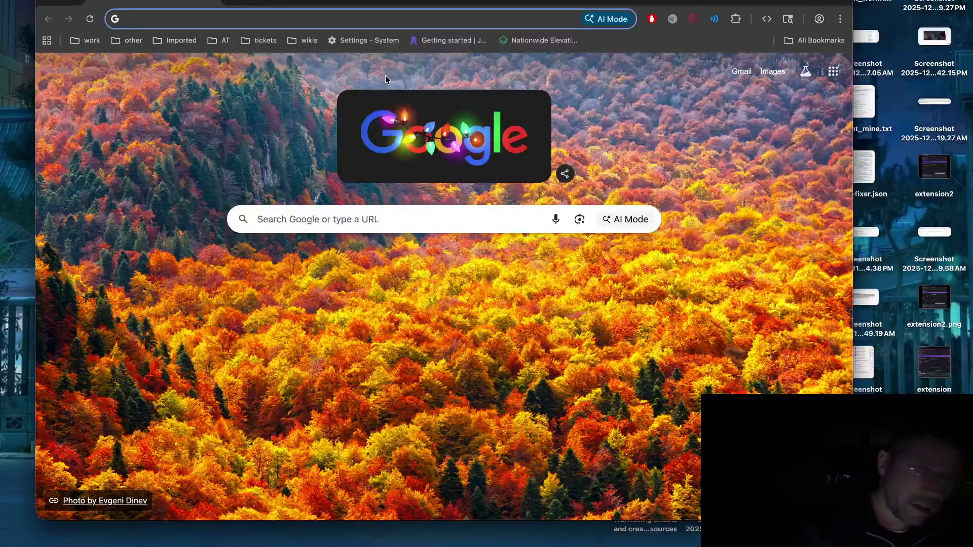
- Search Google for 'summerhill school england' from the address bar's suggestion list
left_click(388, 22)
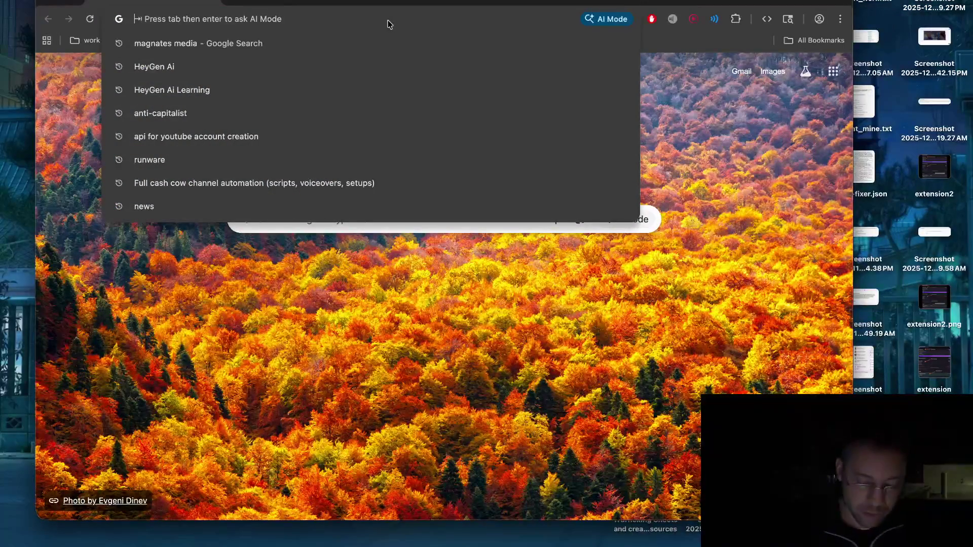
type("summerhill")
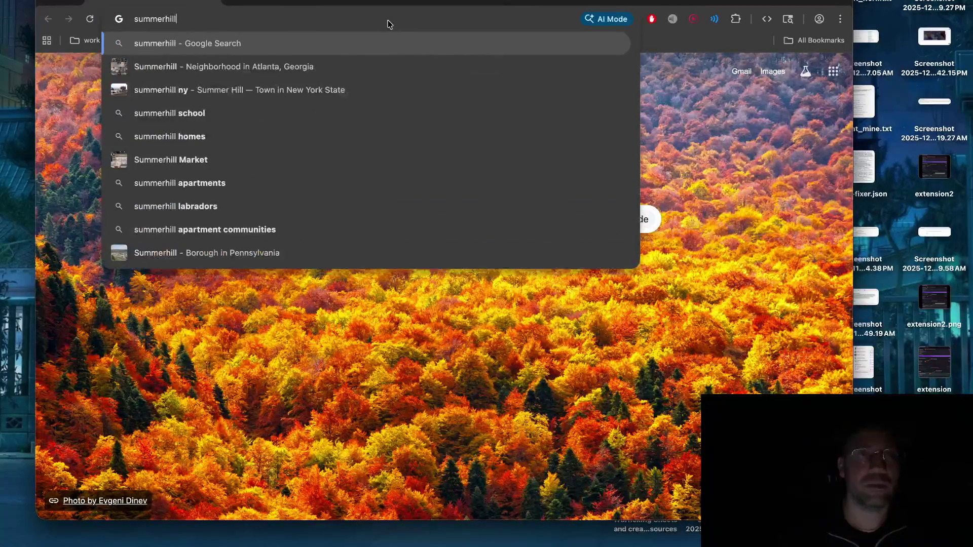
type(" school")
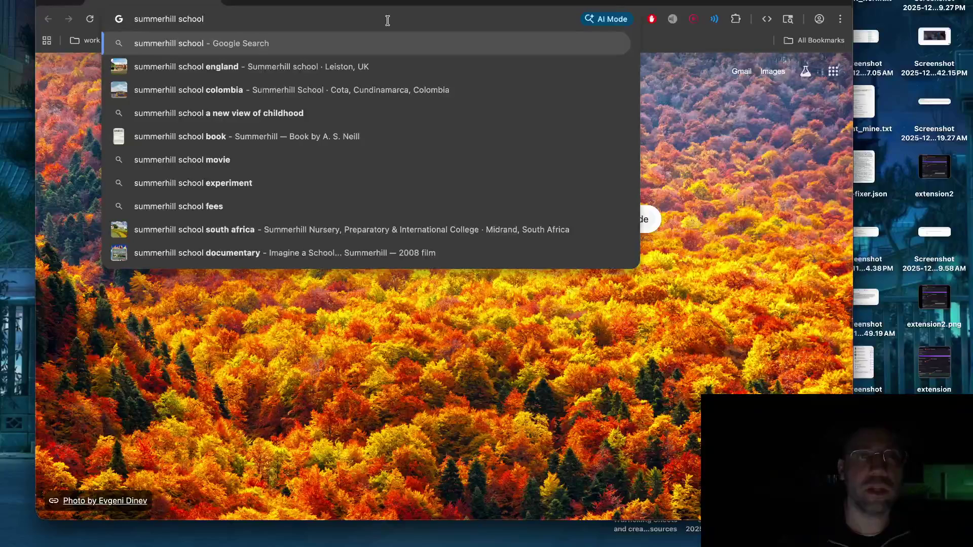
key("Down")
key("Return")
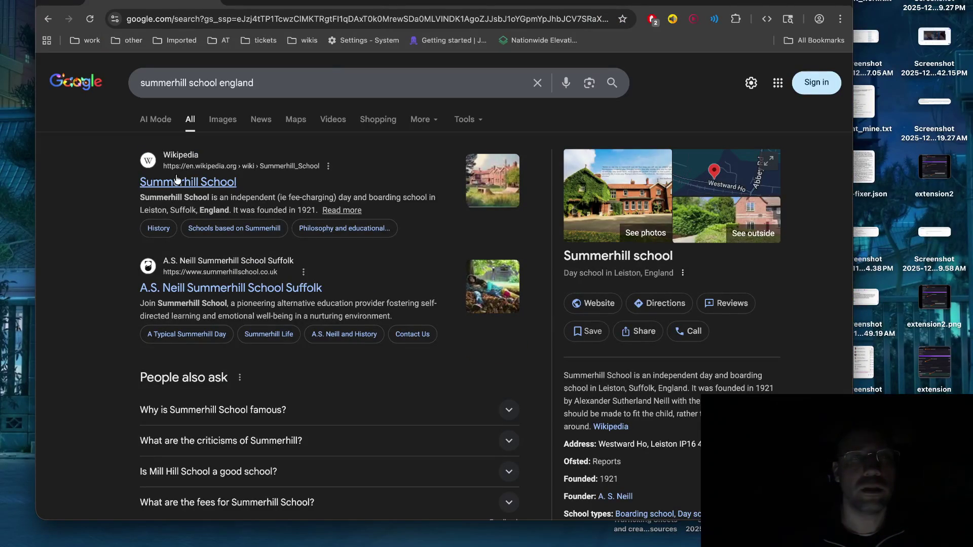
- Open the Summerhill School Wikipedia article and zoom in for easier reading
left_click(176, 181)
key("super+plus")
key("super+plus")
scroll(433, 213, "down", 5)
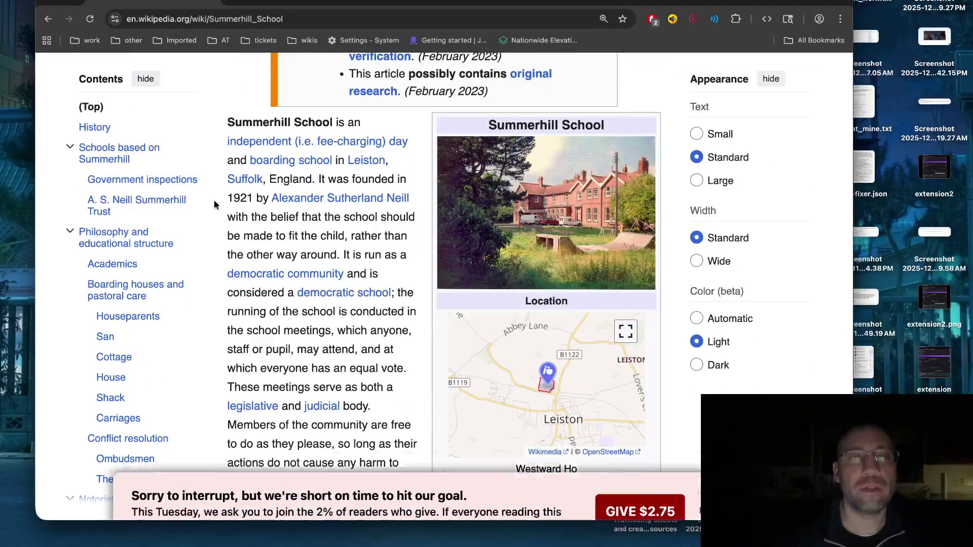
- Dismiss the 'Sorry to interrupt' donation banner covering the article introduction
left_click_drag(227, 198, 253, 199)
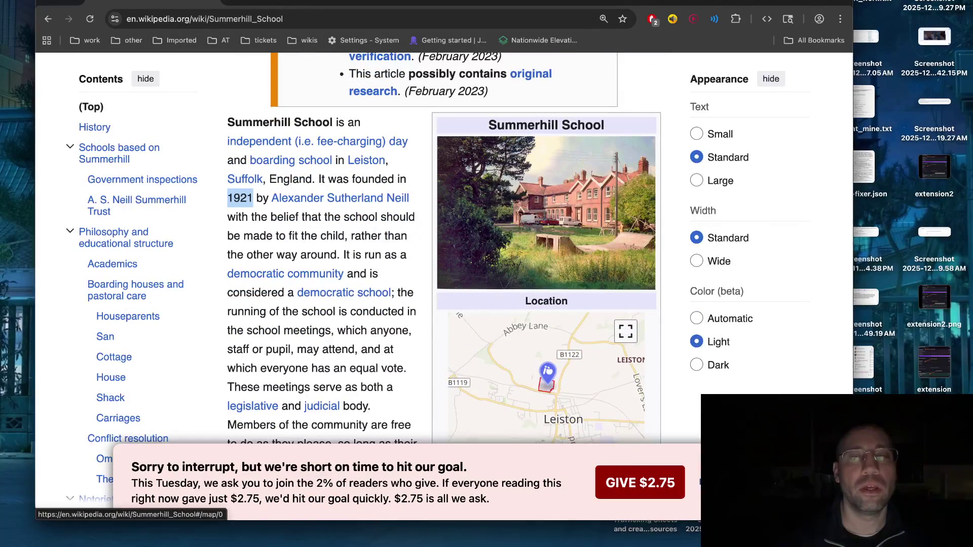
left_click(702, 482)
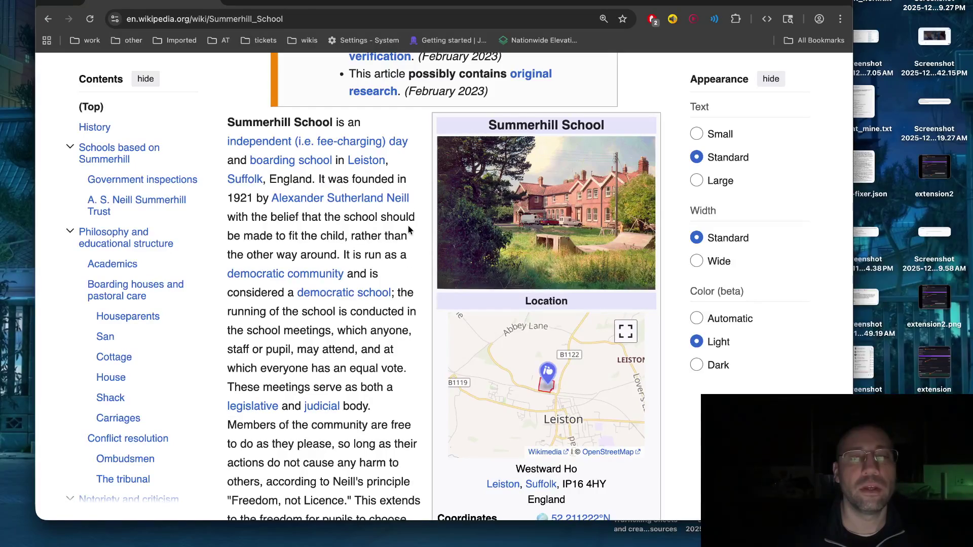
left_click_drag(341, 255, 385, 256)
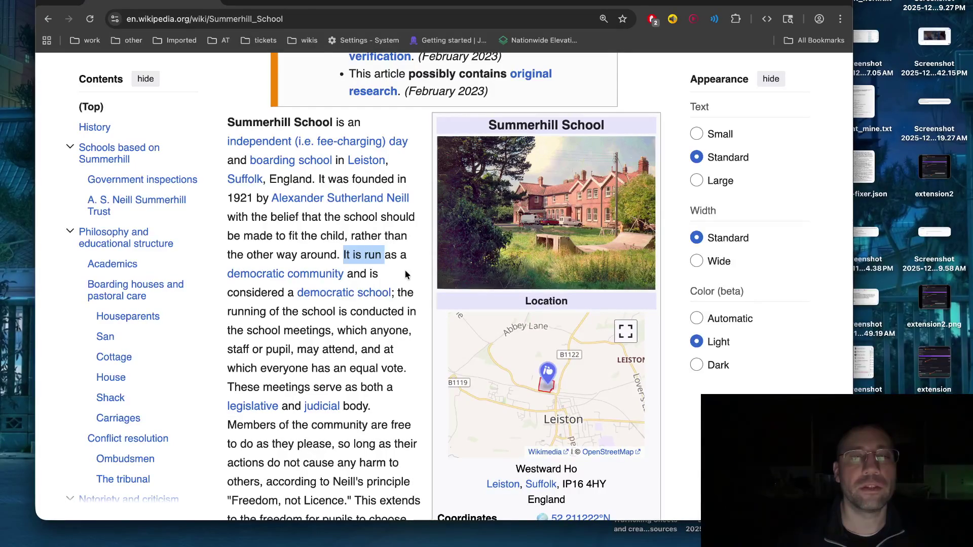
left_click(391, 271)
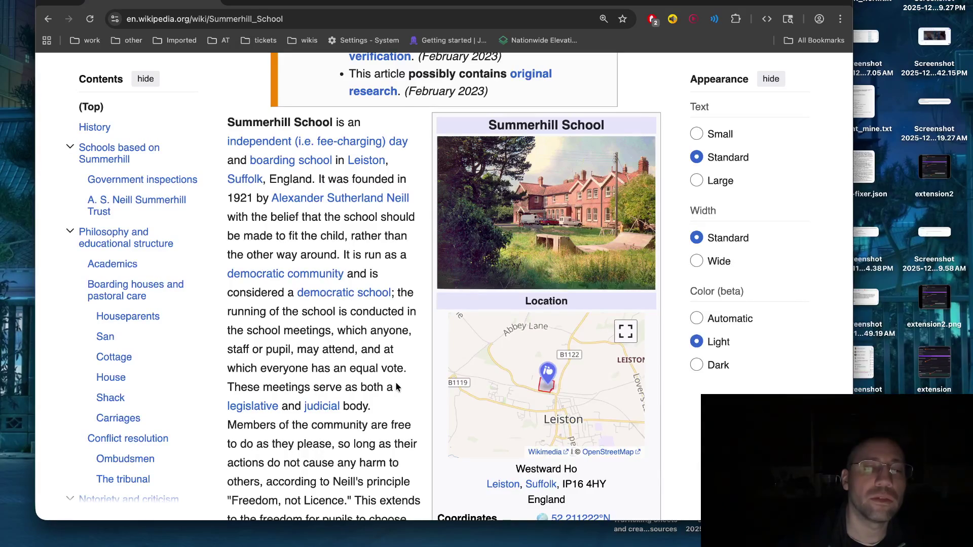
- Scroll down the article past Schools based on Summerhill to the Government inspections section
scroll(383, 381, "down", 1)
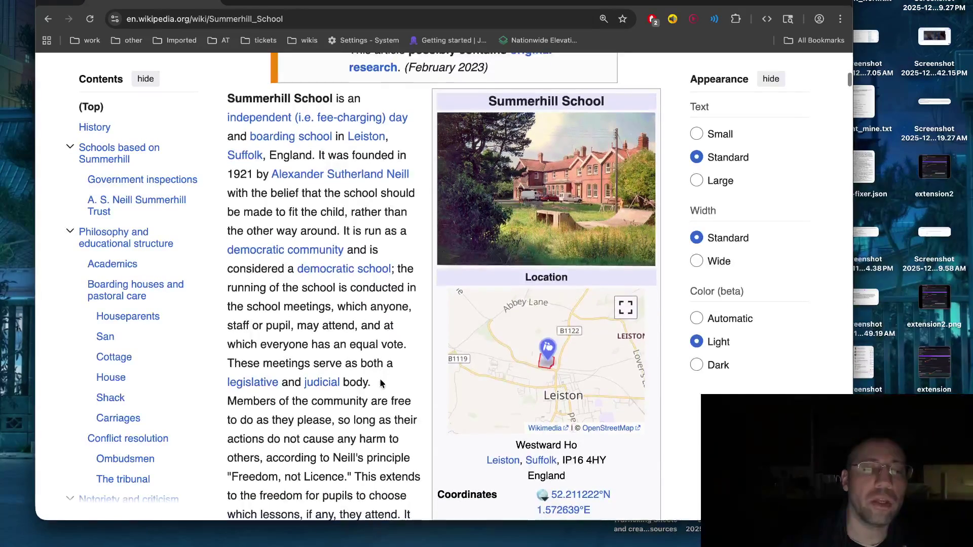
scroll(383, 381, "down", 5)
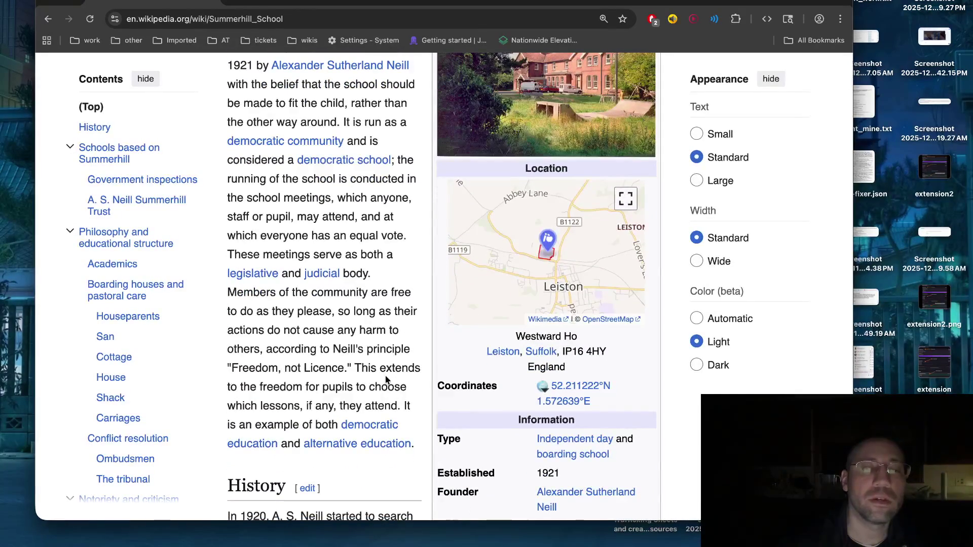
scroll(304, 401, "down", 8)
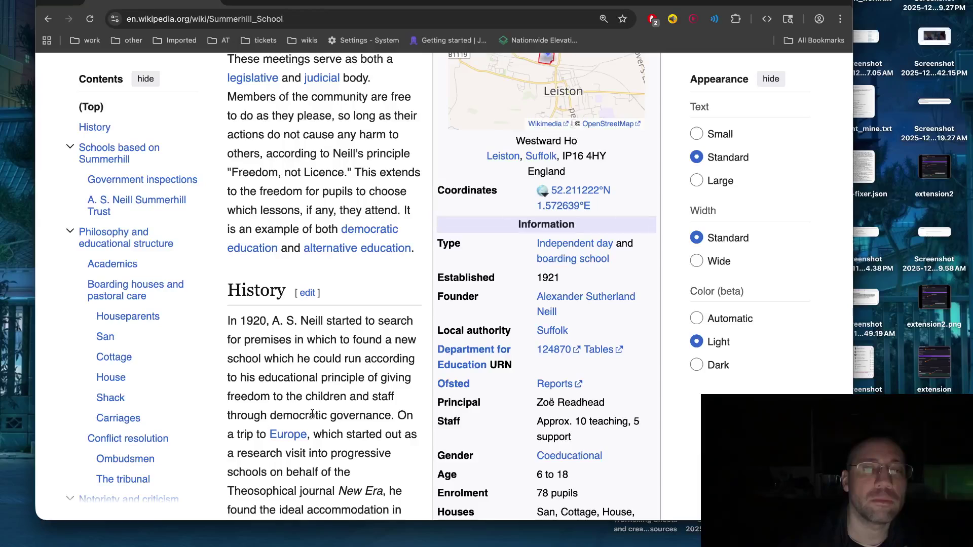
scroll(312, 414, "up", 12)
scroll(314, 415, "up", 14)
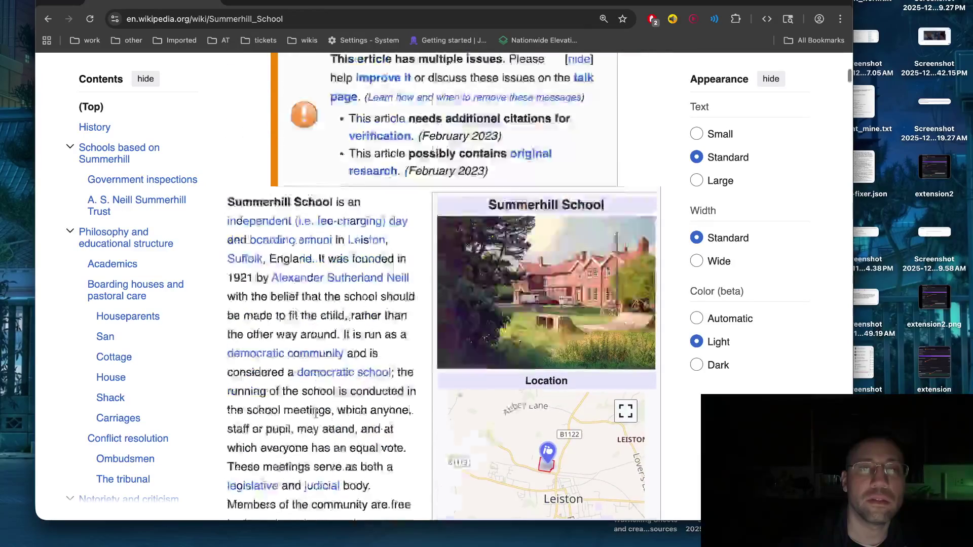
scroll(315, 412, "down", 2)
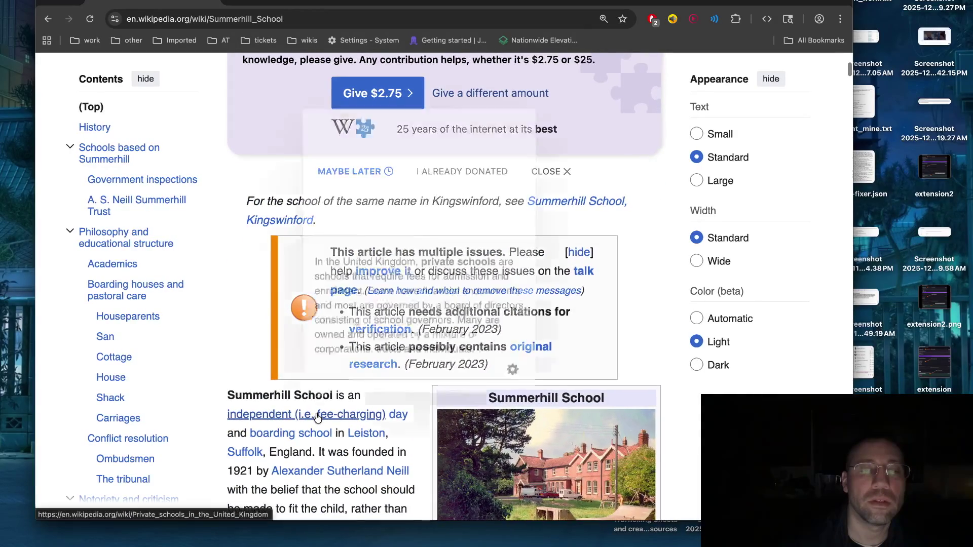
scroll(317, 416, "down", 20)
scroll(315, 413, "down", 3)
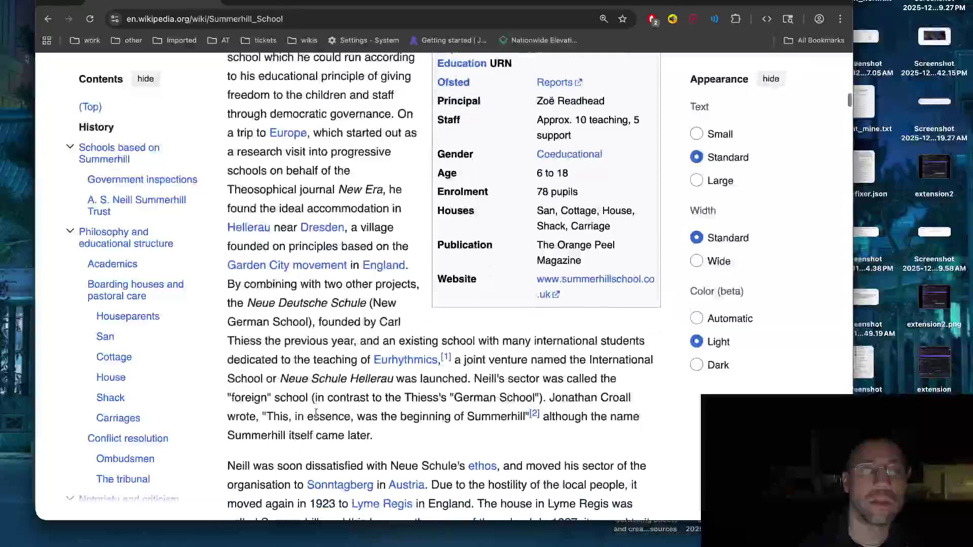
scroll(315, 413, "down", 11)
scroll(315, 413, "down", 1)
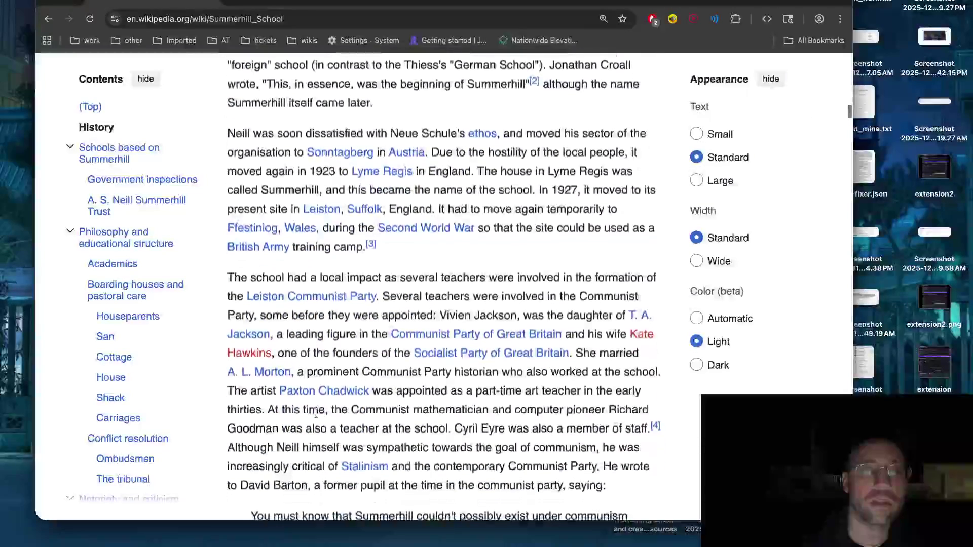
scroll(315, 413, "down", 3)
scroll(315, 412, "down", 2)
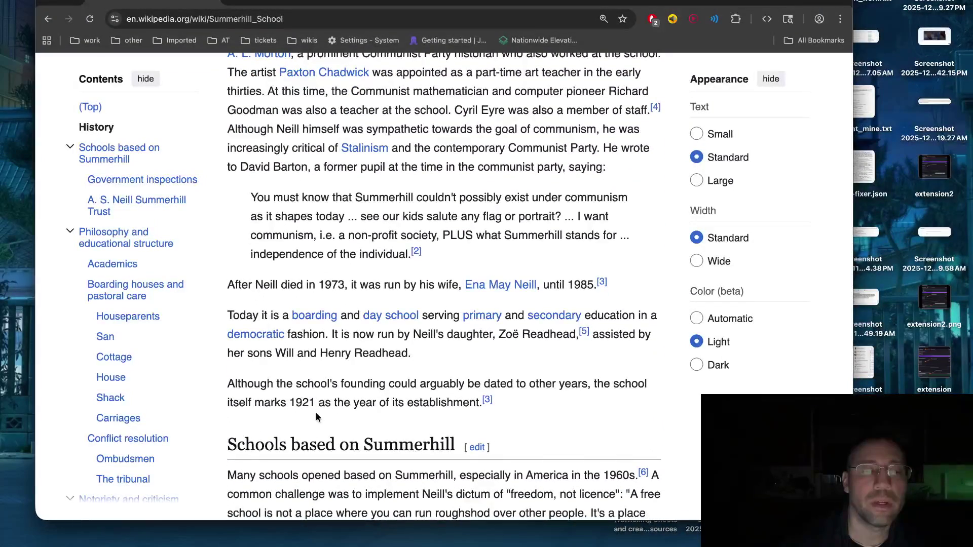
scroll(316, 413, "down", 5)
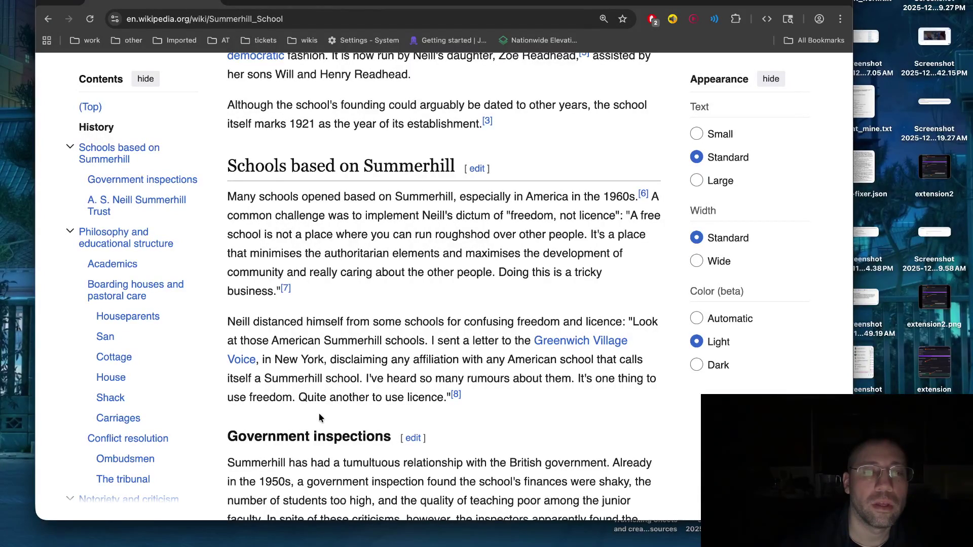
scroll(319, 417, "down", 5)
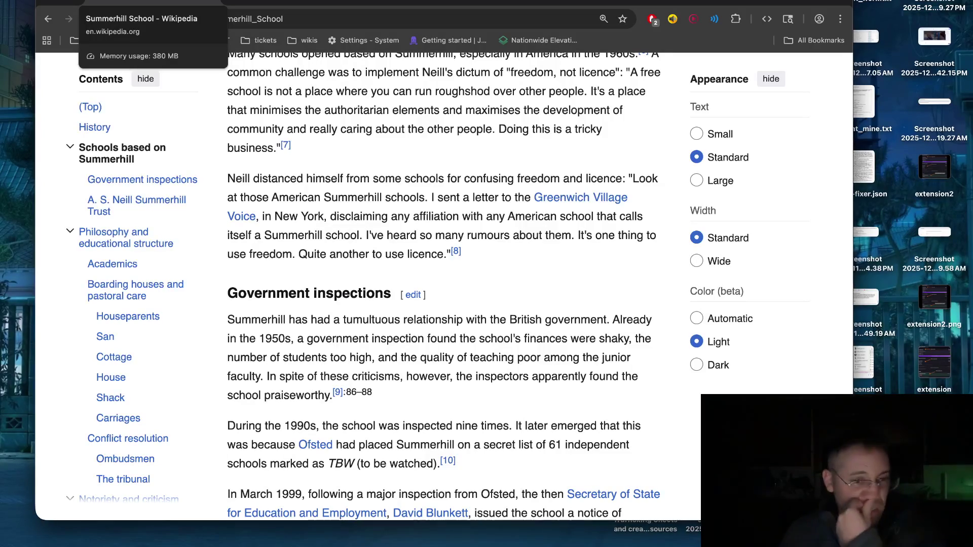
- Scroll to the Government inspections paragraphs on the 1999 complaint and March 2000 tribunal
scroll(519, 388, "down", 3)
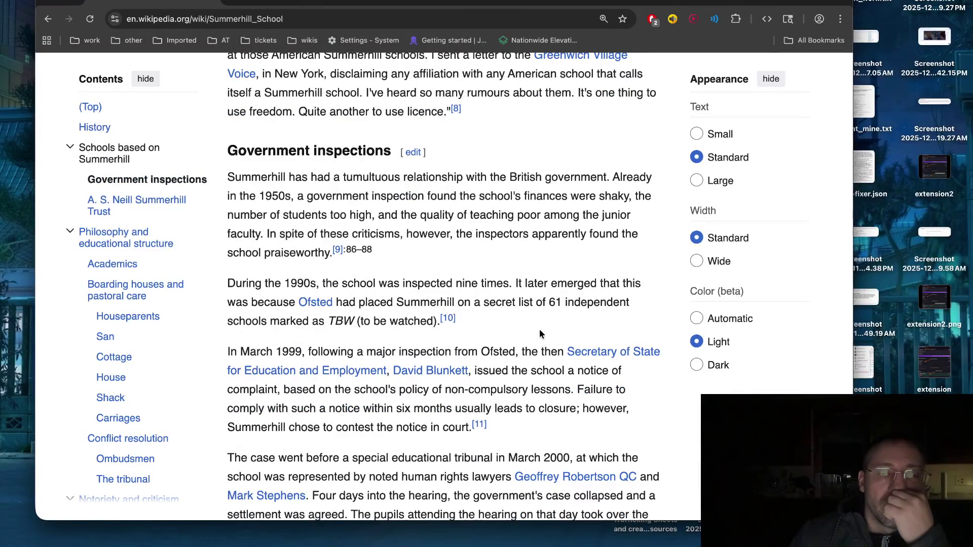
- Scroll through the rest of the Government inspections section
scroll(539, 329, "down", 2)
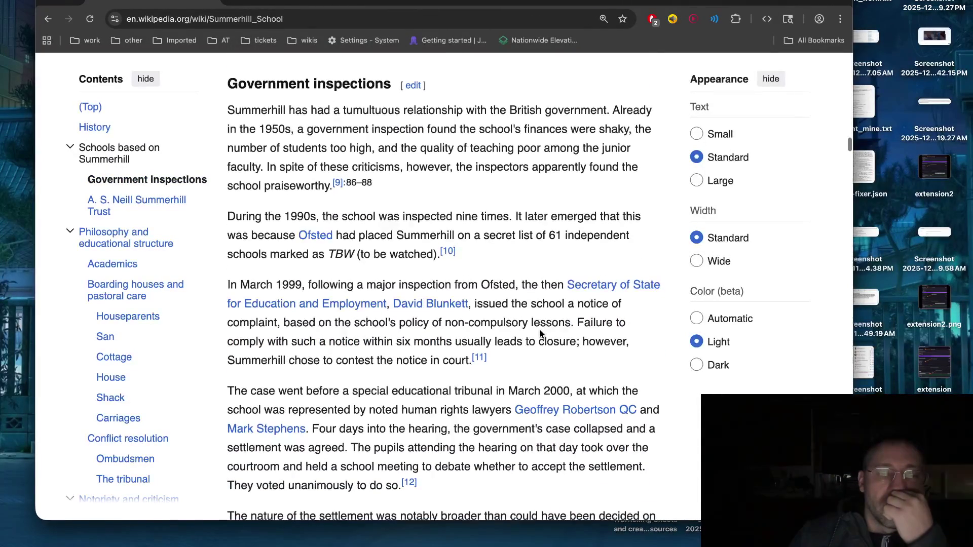
scroll(540, 333, "down", 1)
scroll(541, 333, "down", 1)
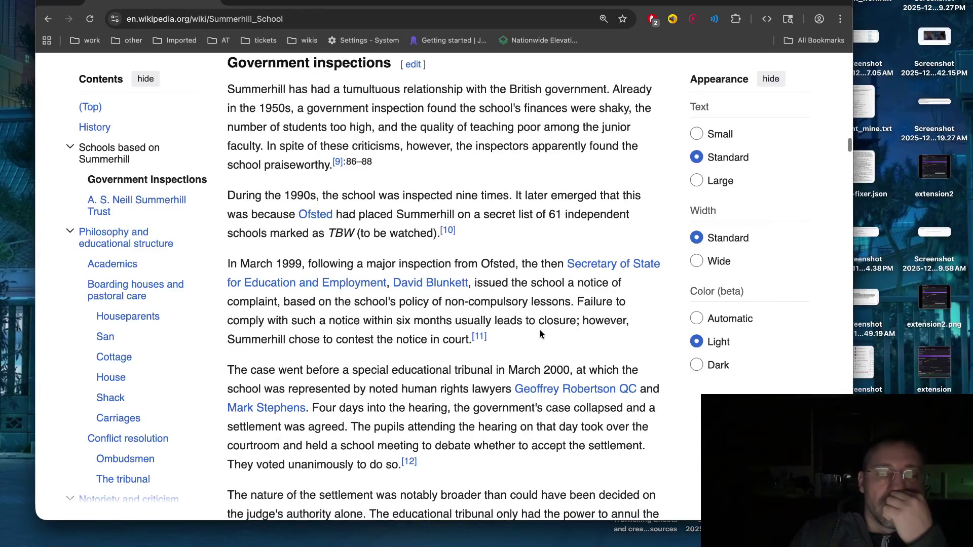
scroll(539, 333, "down", 2)
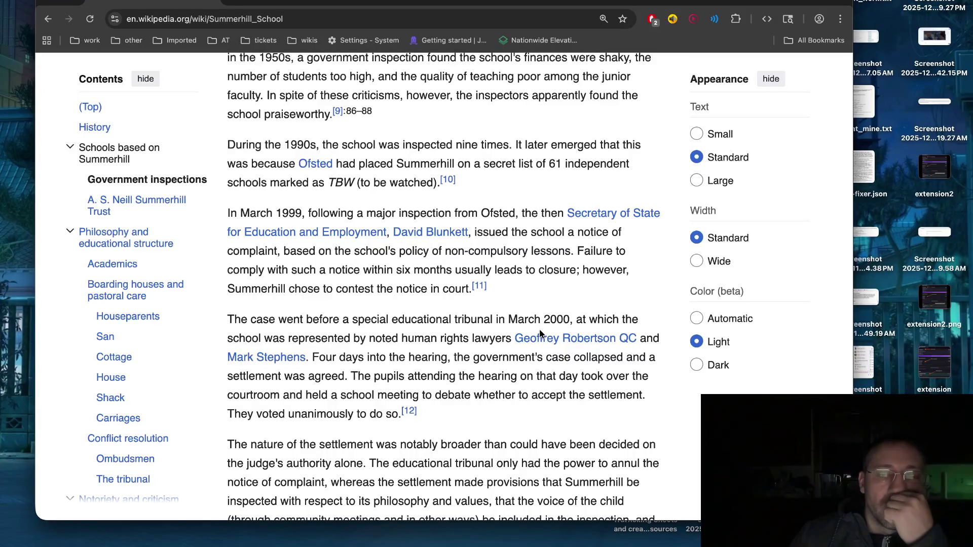
scroll(540, 334, "down", 2)
scroll(540, 334, "down", 1)
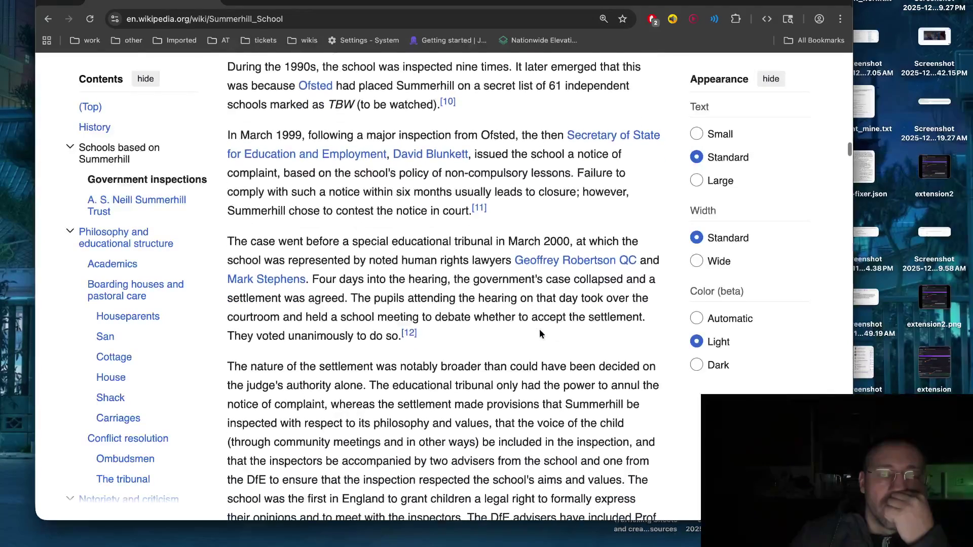
scroll(539, 333, "down", 1)
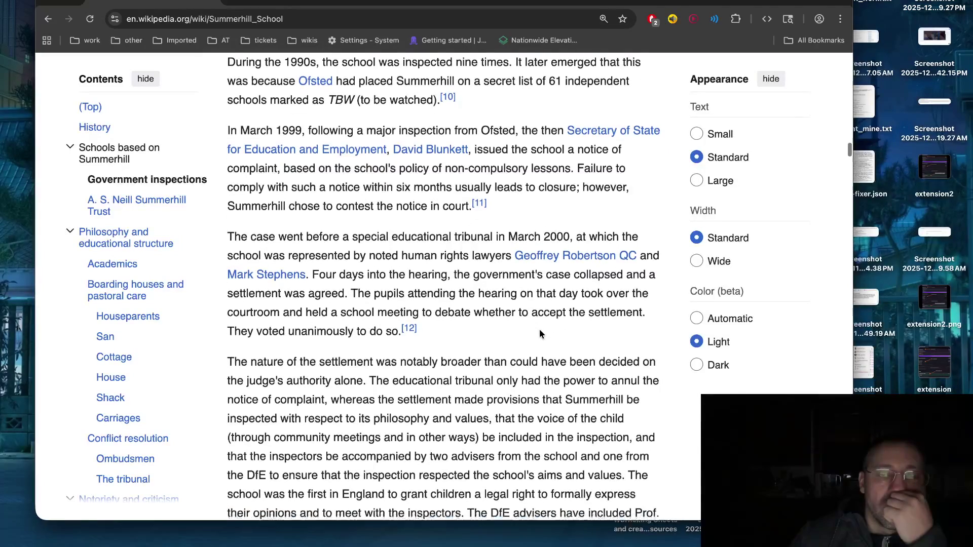
scroll(539, 333, "down", 6)
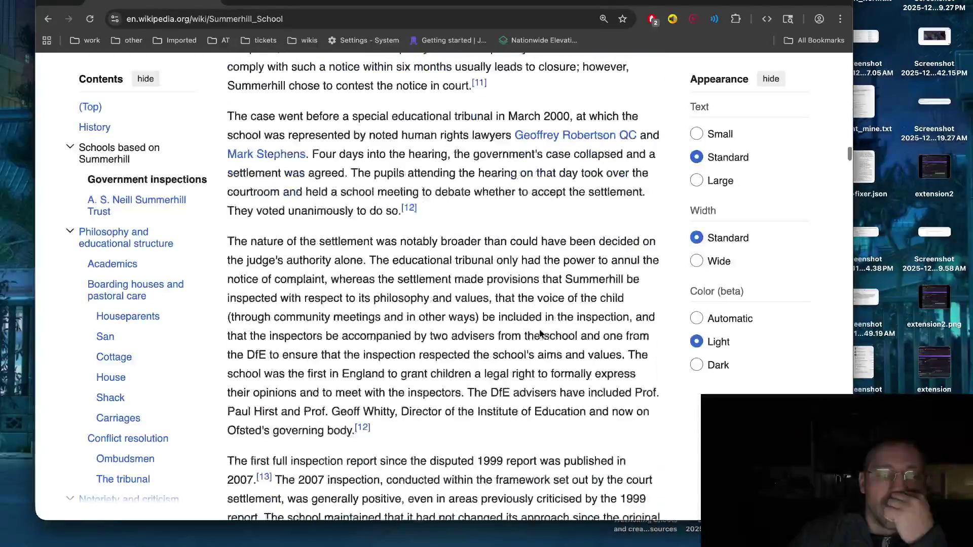
scroll(540, 334, "down", 1)
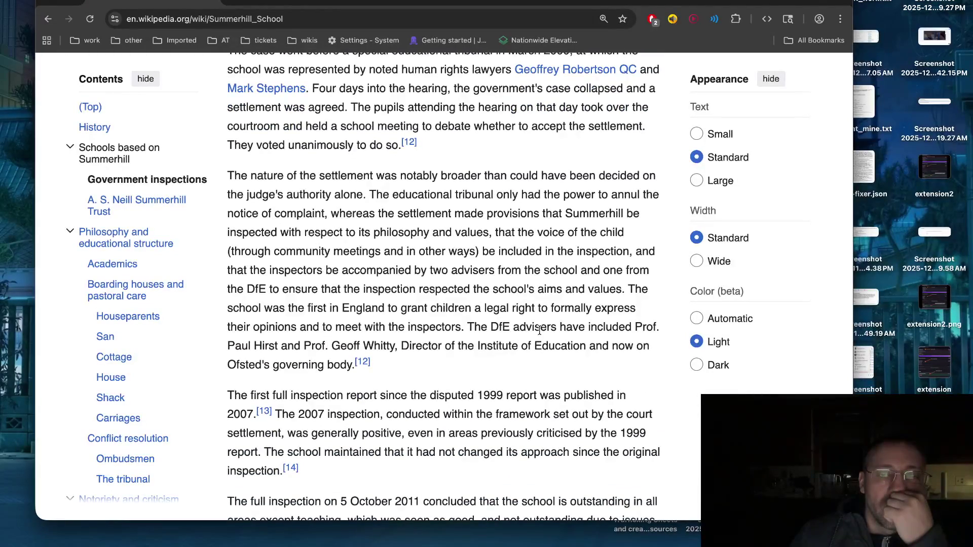
- Read down through the A. S. Neill Summerhill Trust section, then put Chrome away to show the desktop
scroll(539, 330, "down", 2)
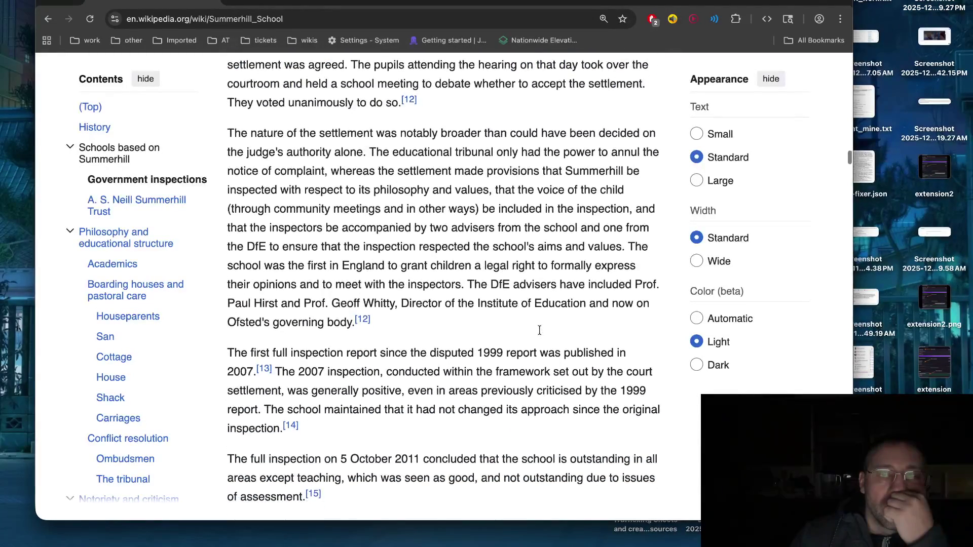
scroll(539, 330, "down", 2)
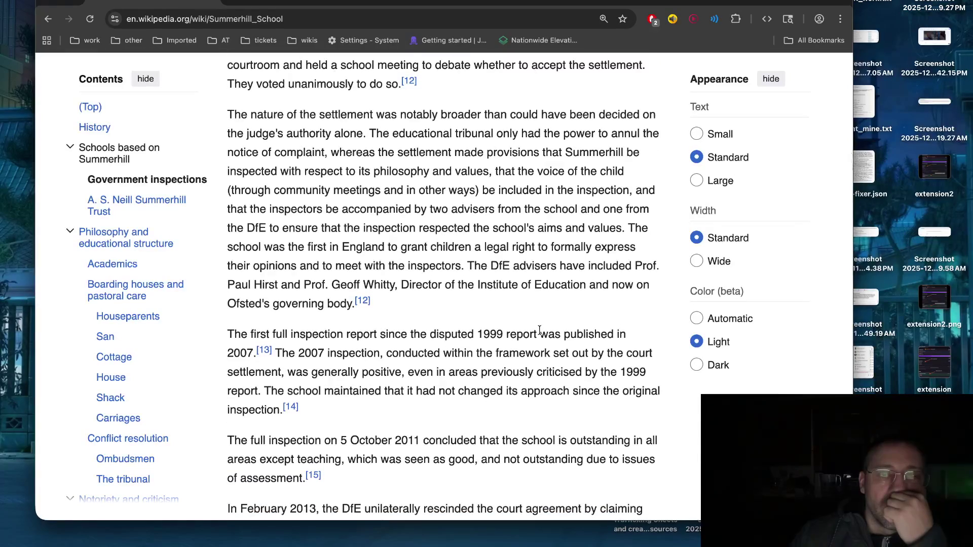
scroll(539, 330, "down", 1)
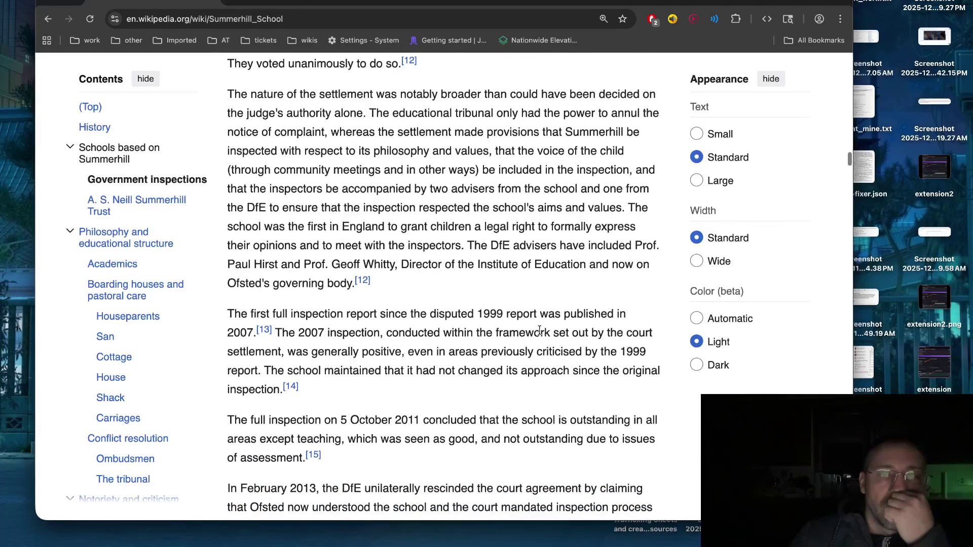
scroll(539, 330, "down", 1)
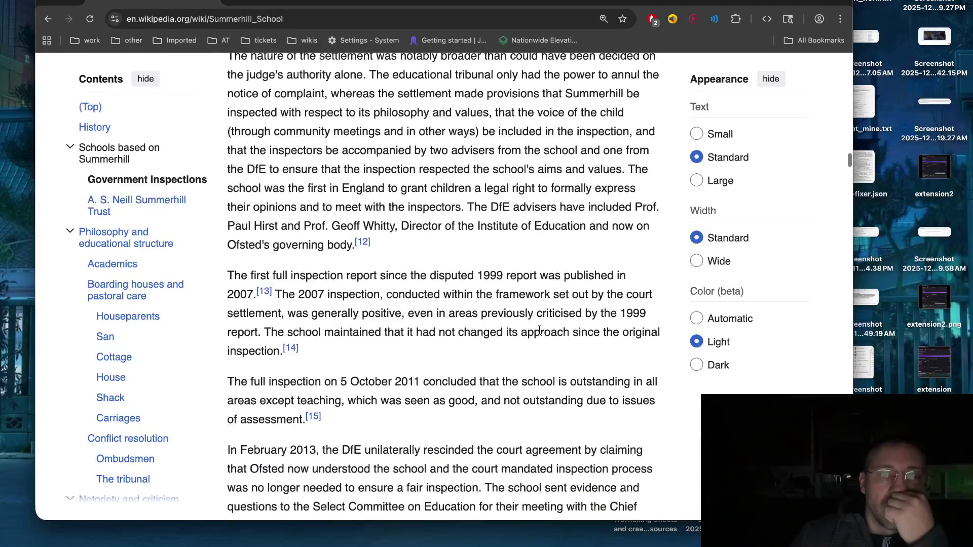
scroll(539, 330, "down", 5)
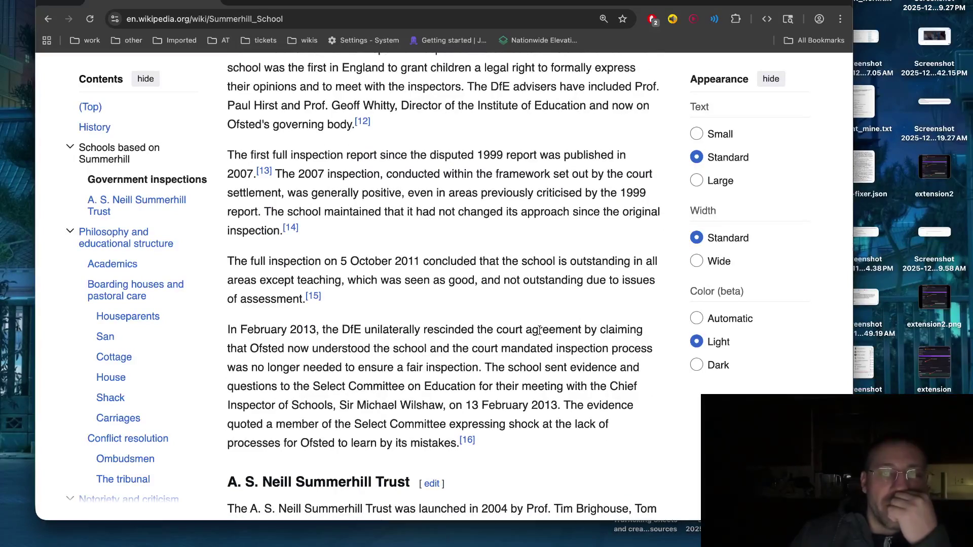
scroll(539, 329, "down", 6)
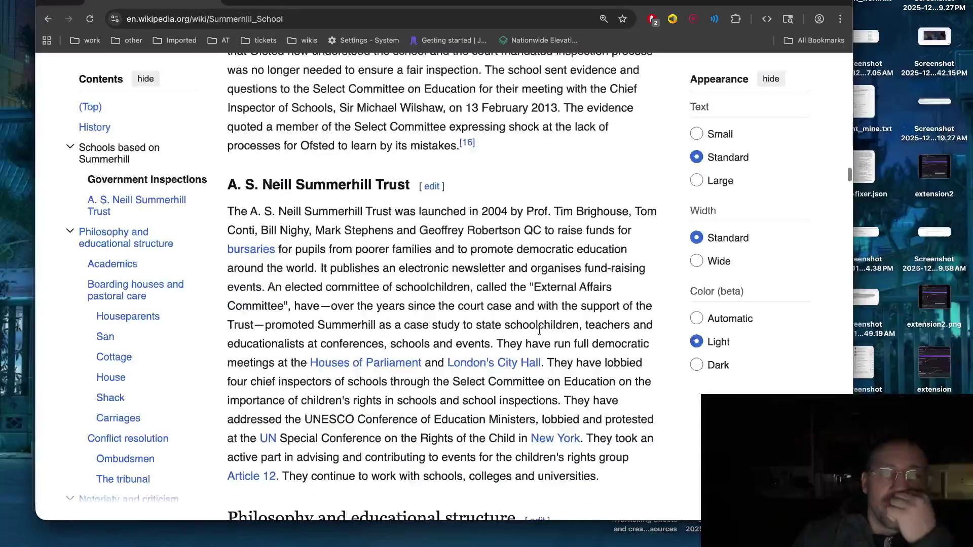
scroll(539, 329, "down", 10)
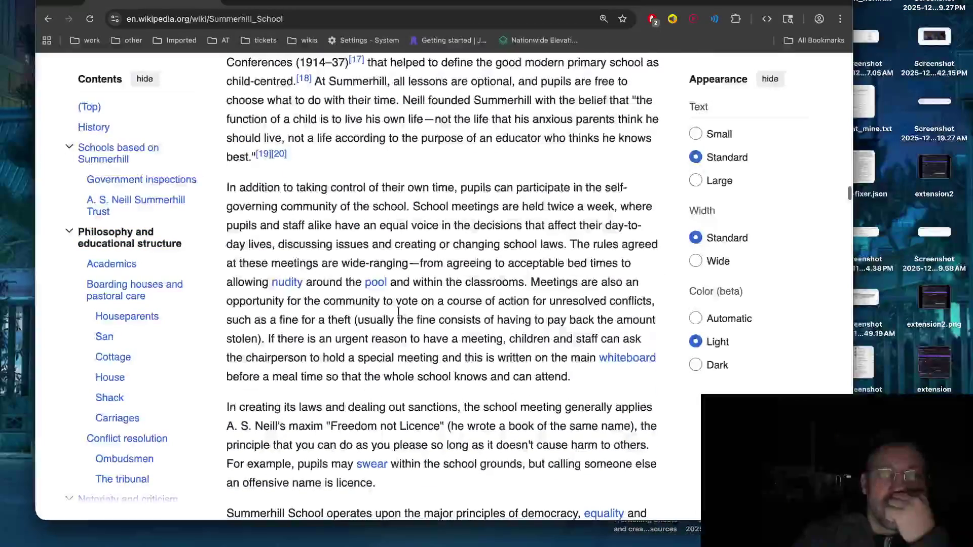
left_click(208, 0)
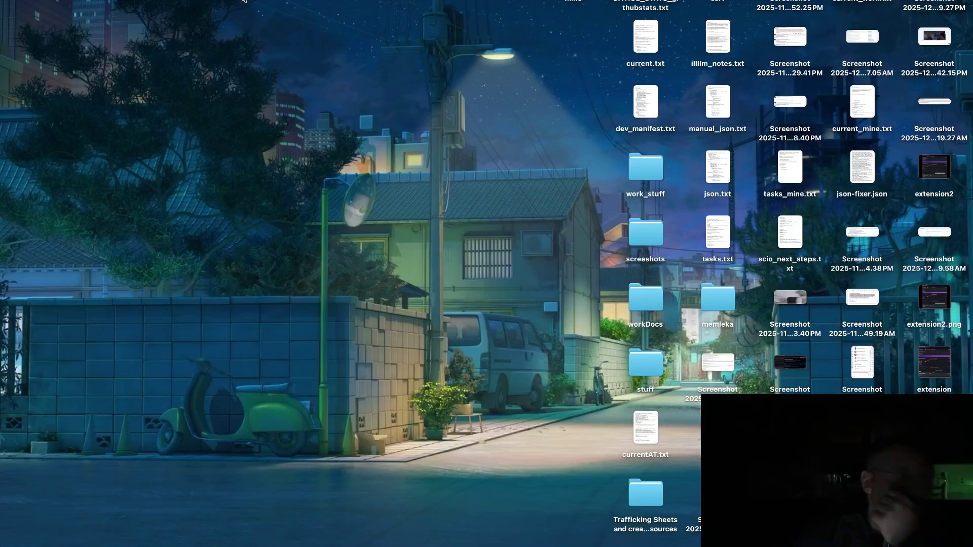